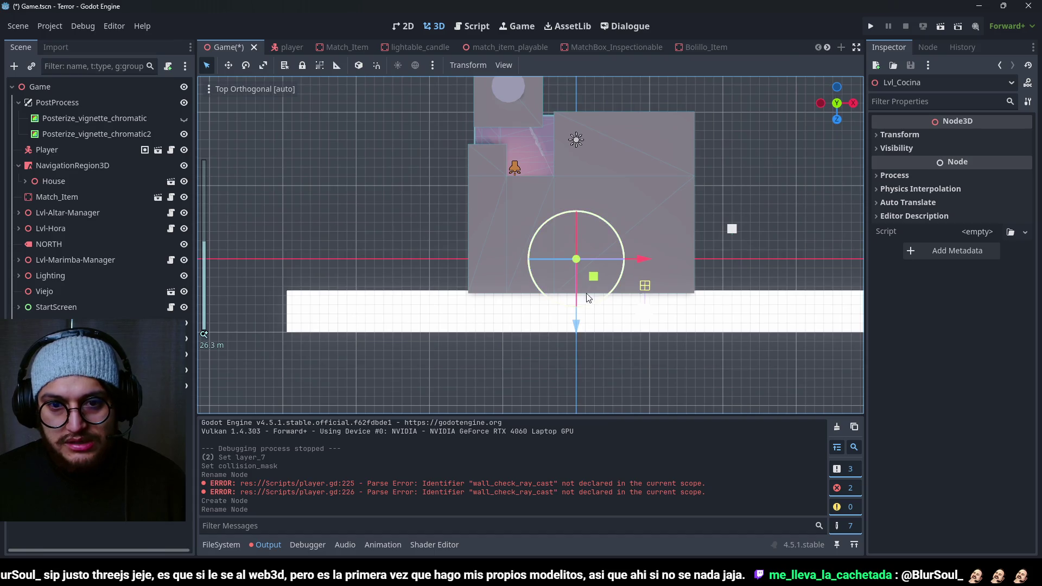
Step: Add a CollisionShape3D to the kitchen level and move it along its blue axis
left_click_drag(595, 279, 523, 228)
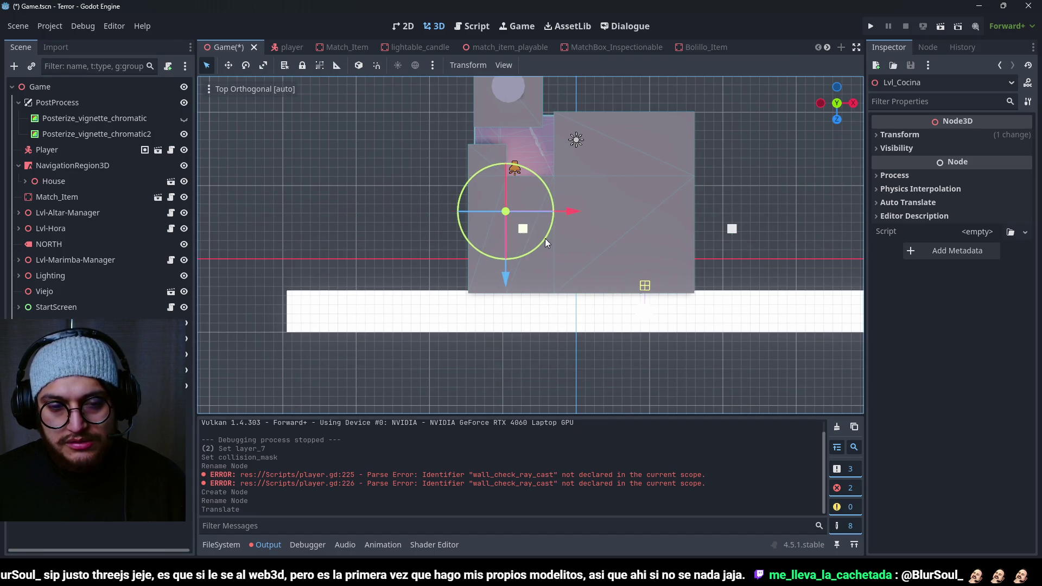
scroll(446, 142, "up", 10)
left_click_drag(538, 135, 530, 507)
scroll(633, 321, "up", 5)
mouse_move(633, 321)
left_mouse_down()
mouse_move(611, 347)
mouse_move(550, 279)
mouse_move(705, 251)
mouse_move(441, 343)
left_mouse_up()
key("ctrl+a")
type("coll")
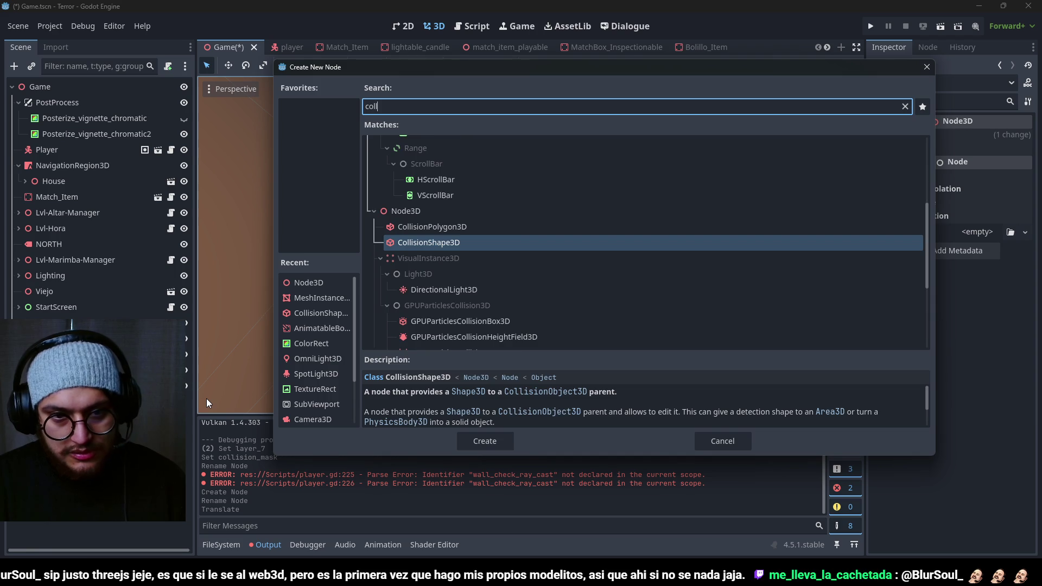
key("Return")
scroll(567, 249, "up", 5)
scroll(567, 249, "up", 3)
mouse_move(626, 249)
left_mouse_down()
mouse_move(494, 200)
mouse_move(476, 218)
mouse_move(358, 244)
left_mouse_up()
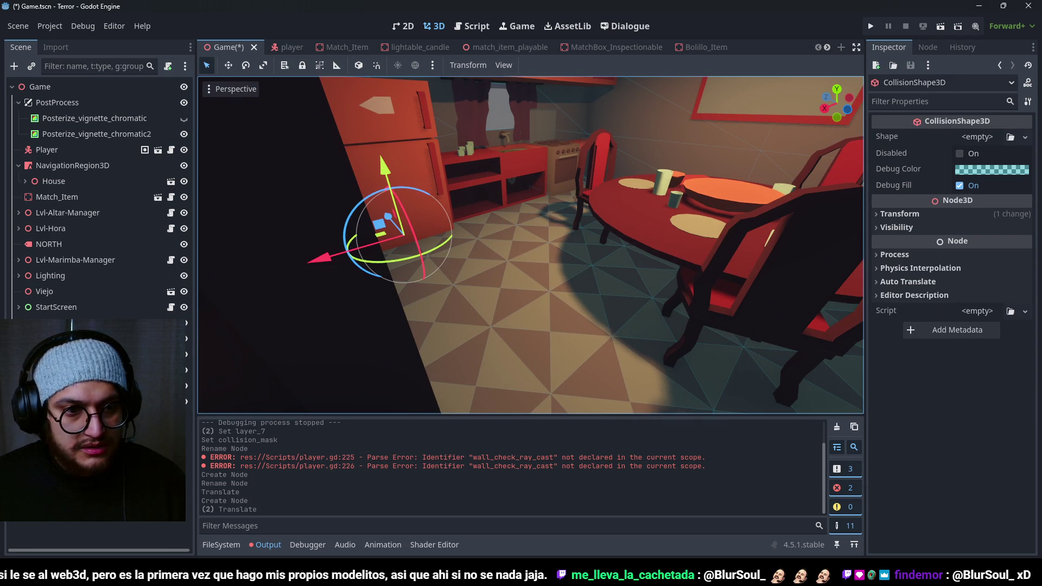
Step: Delete the stray CollisionShape3D node
key("ctrl+a")
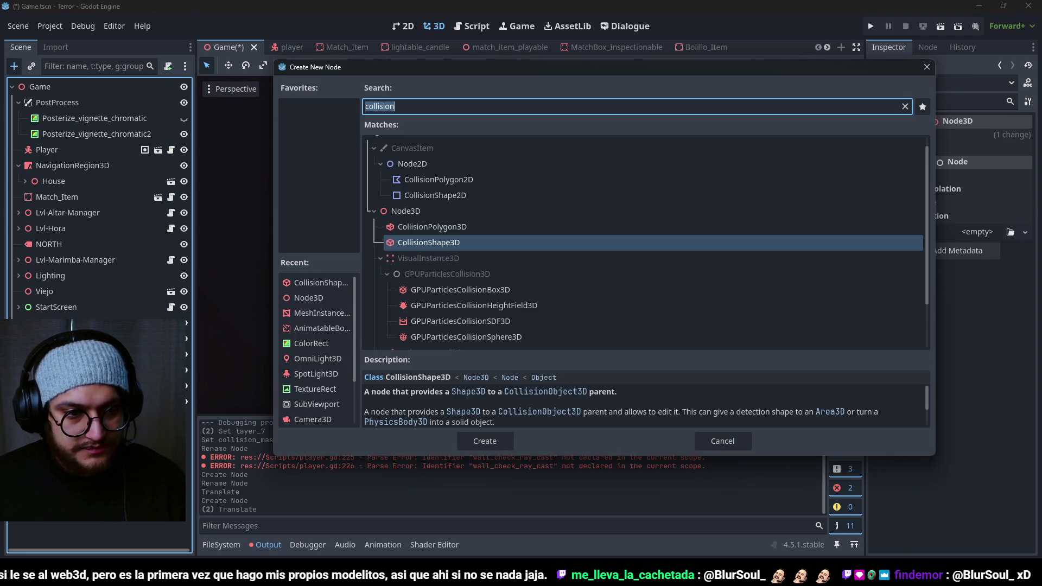
key("Escape")
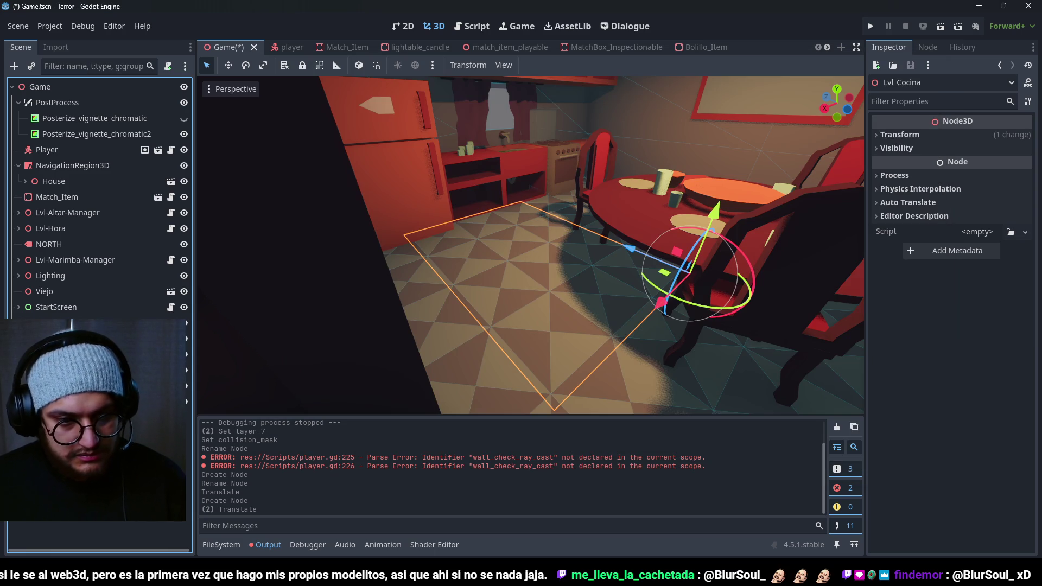
key("Down")
key("Delete")
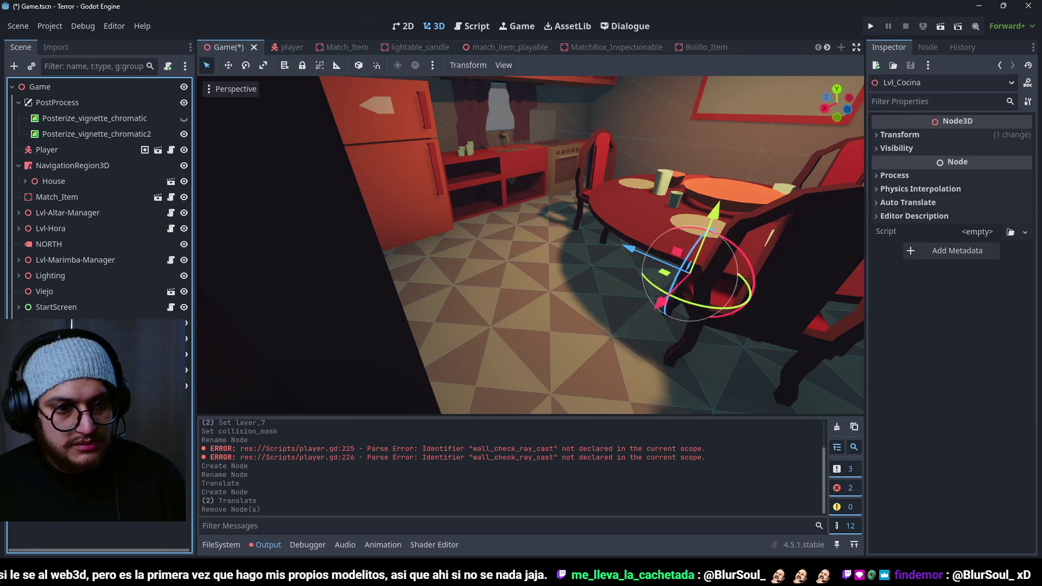
Step: Add a StaticBody3D and move it left toward the fridge
key("ctrl+a")
type("stat")
key("Return")
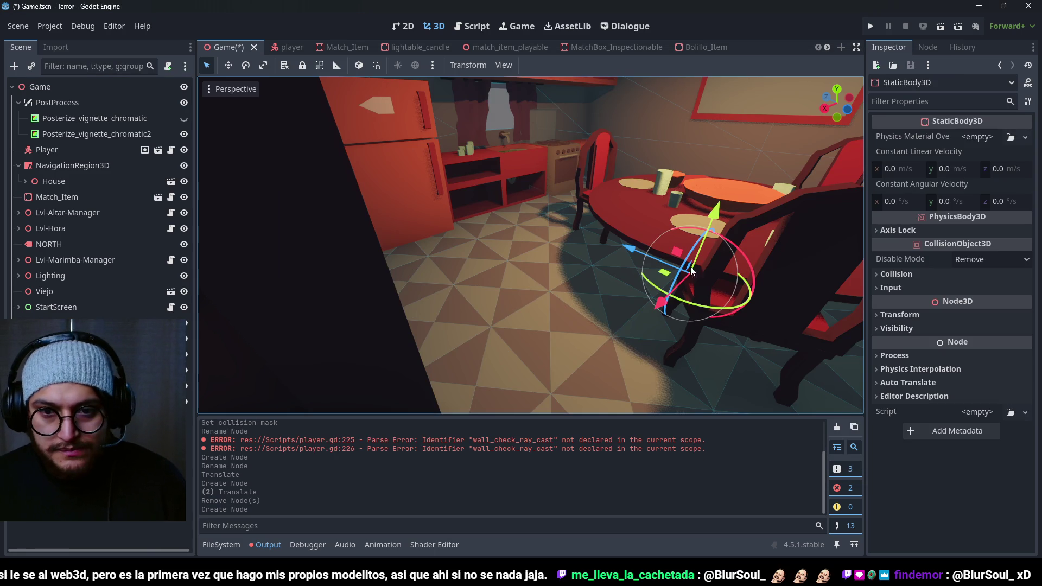
mouse_move(630, 249)
left_mouse_down()
mouse_move(456, 222)
mouse_move(293, 230)
left_mouse_up()
key("f")
scroll(516, 255, "up", 5)
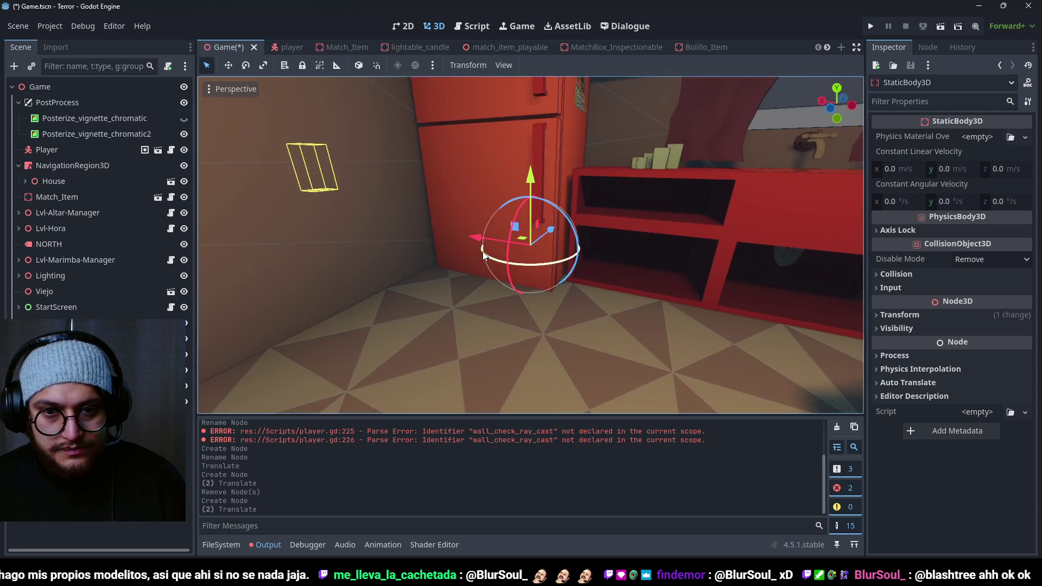
scroll(489, 336, "up", 3)
Step: Add a CollisionShape3D child under the StaticBody3D
key("ctrl+a")
type("coll")
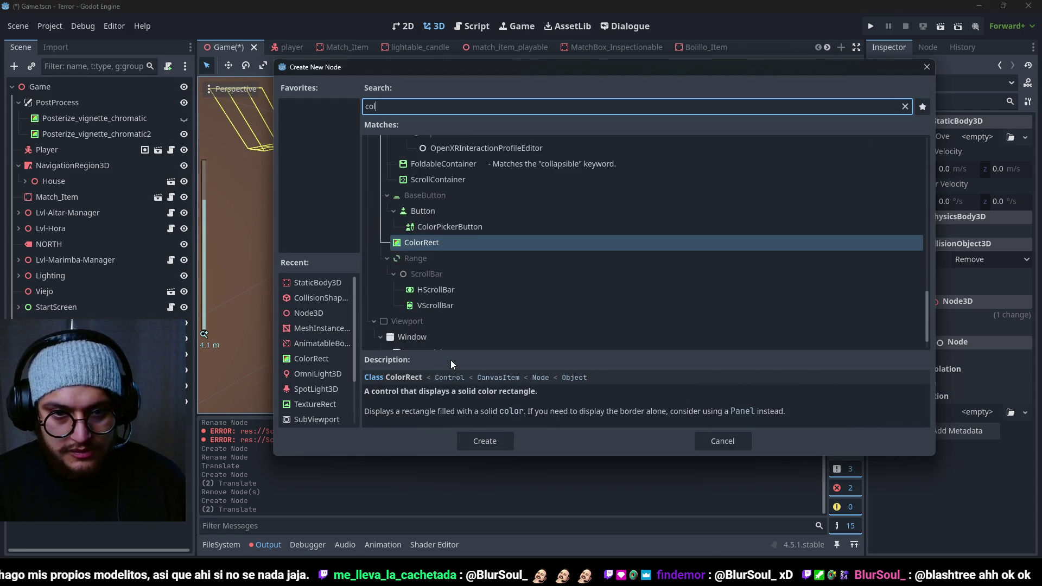
key("Return")
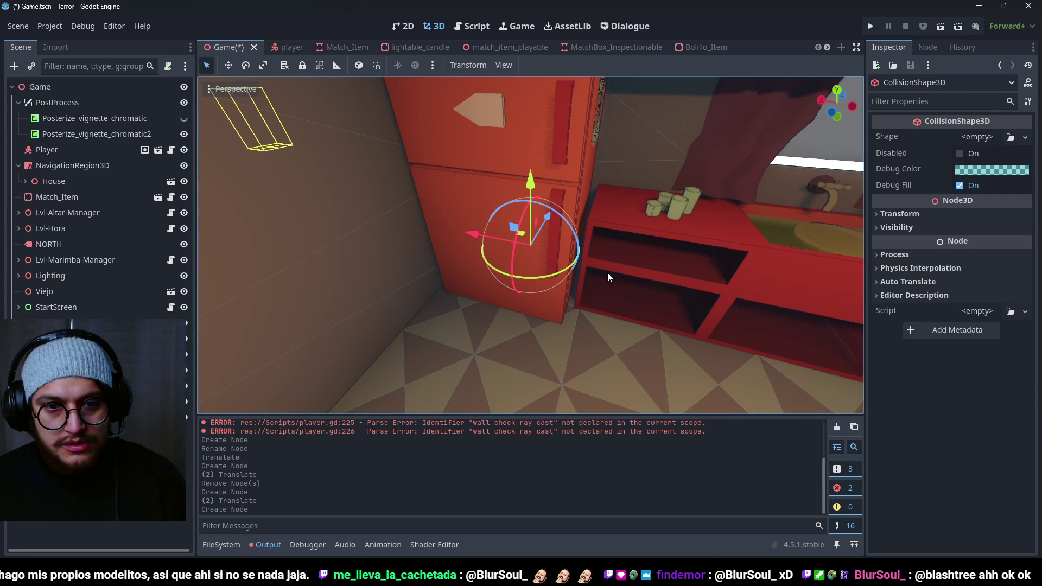
left_click(1008, 138)
Step: Give the shape a BoxShape3D and move the body from the Ground layer to Imantable
left_click(983, 201)
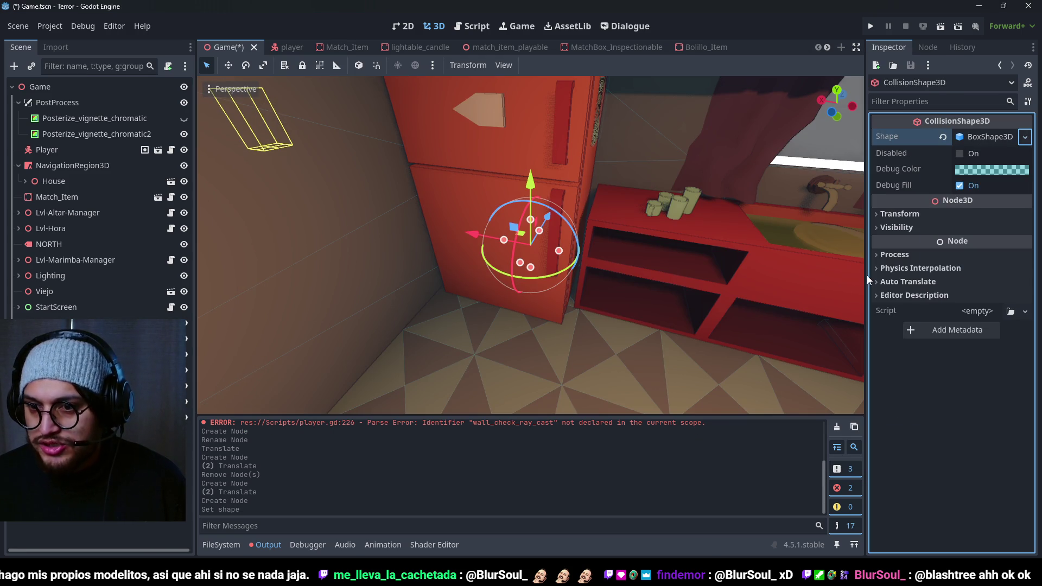
left_click(1000, 65)
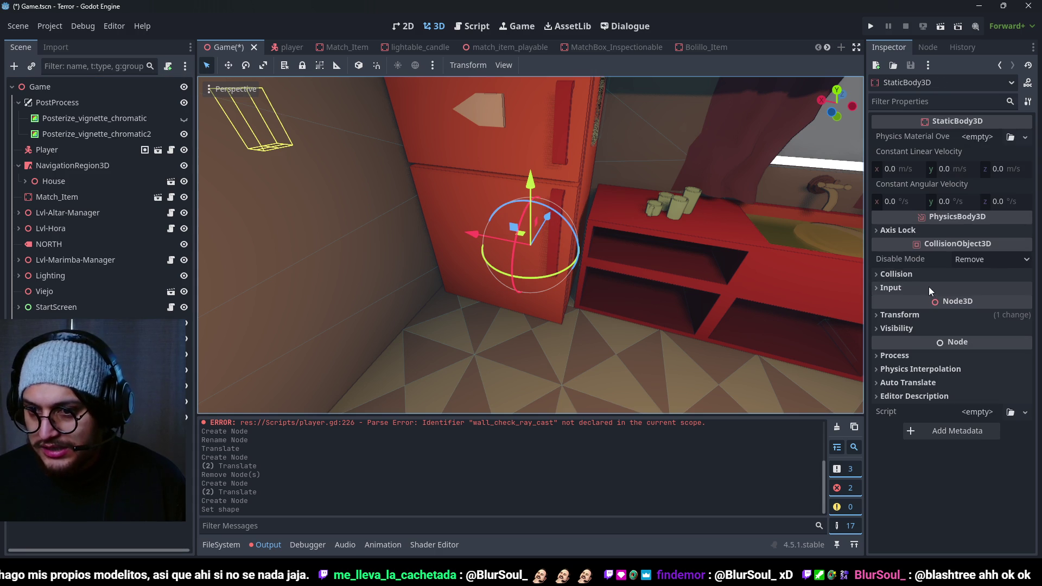
left_click(933, 275)
left_click(1017, 314)
left_click(969, 308)
left_click(959, 397)
left_click(1021, 367)
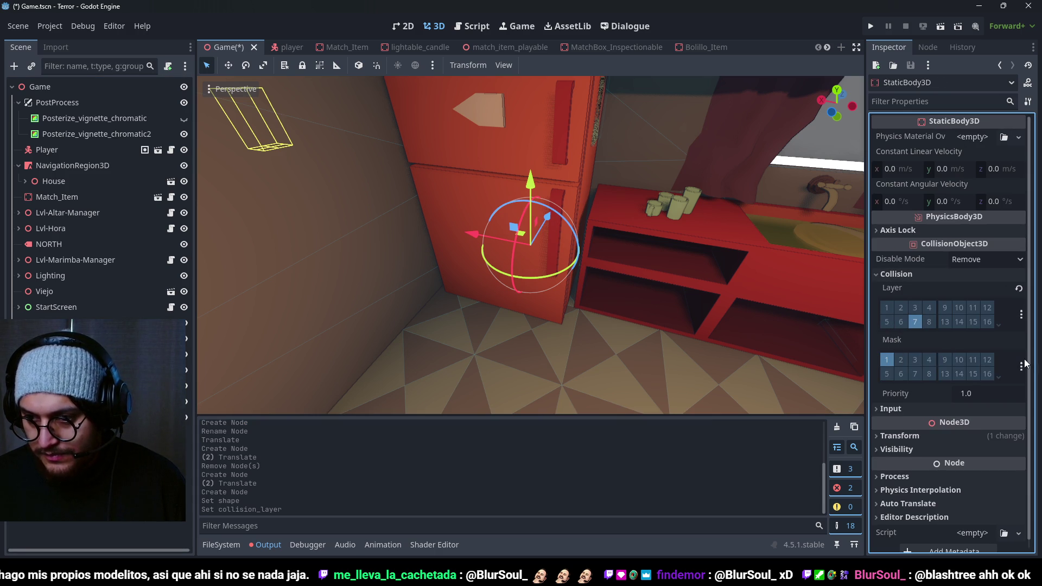
Step: Set the body's collision mask to Player instead of Ground and save the scene
left_click(1021, 367)
left_click(951, 389)
left_click(946, 358)
left_click(784, 30)
key("ctrl+s")
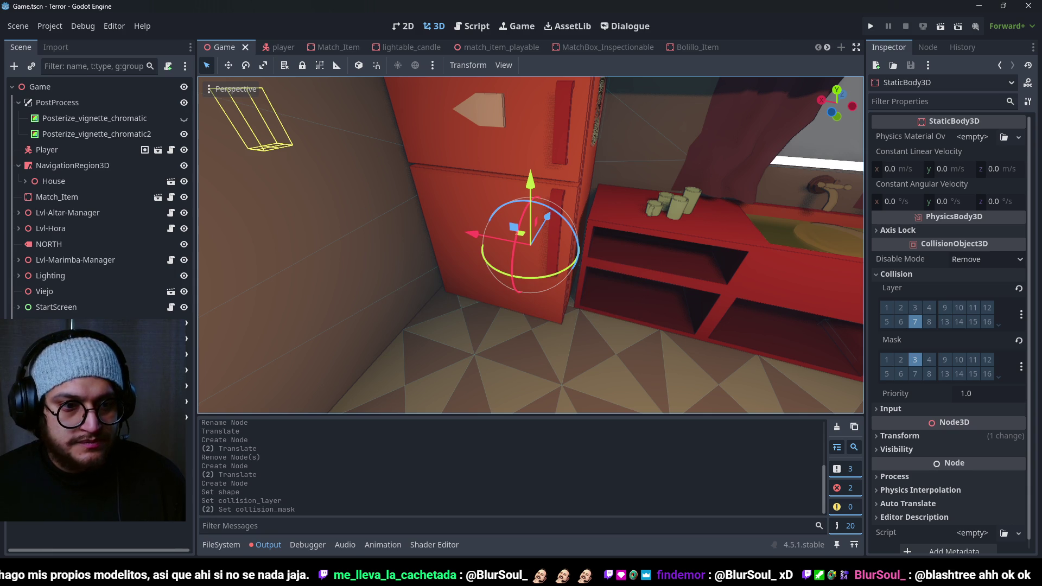
Step: Frame the view on the collision shape, then reselect the StaticBody3D
left_click(692, 206)
key("f")
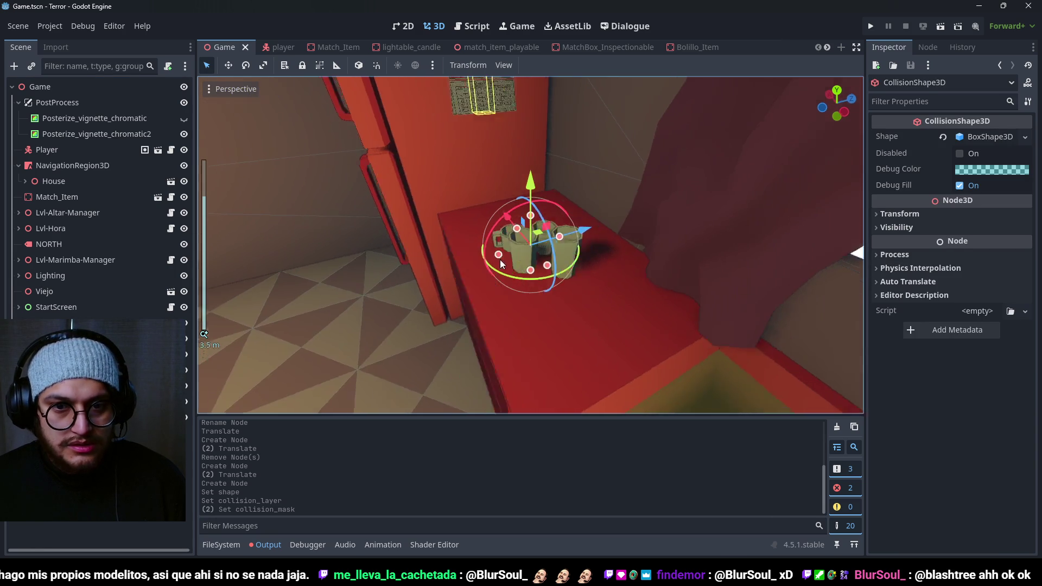
left_click(519, 281)
Step: Move the static body back along Z and raise it up onto the fridge
key("f")
left_click_drag(550, 232, 516, 246)
scroll(552, 236, "up", 2)
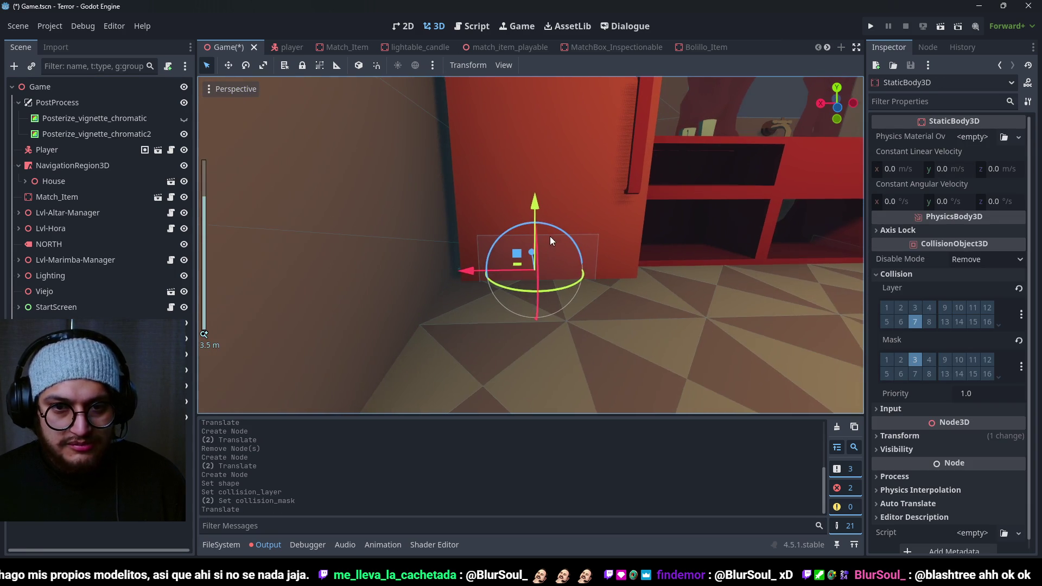
mouse_move(536, 201)
left_mouse_down()
mouse_move(535, 126)
mouse_move(543, 141)
mouse_move(530, 76)
mouse_move(558, 147)
left_mouse_up()
scroll(543, 142, "down", 3)
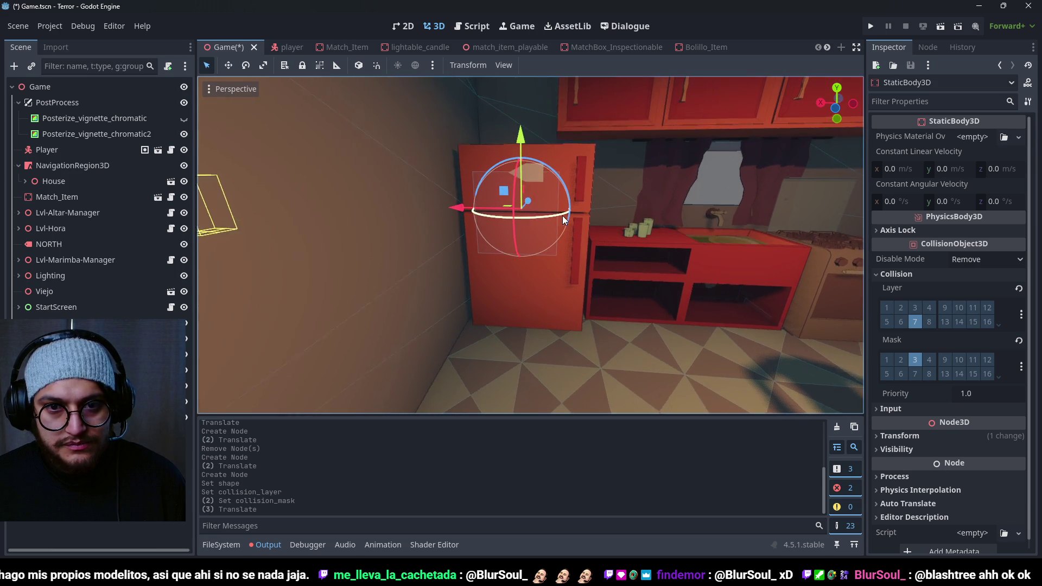
Step: Resize the collision box to cover the fridge and rotate the body to match it
left_click(190, 386)
left_click_drag(525, 240, 540, 313)
left_click_drag(559, 250, 585, 245)
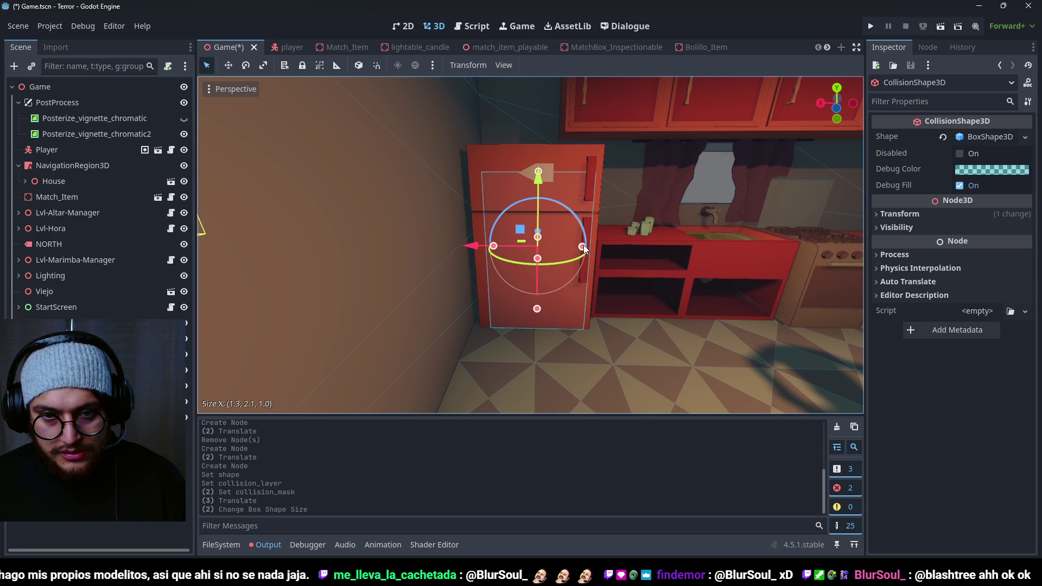
key("ctrl+z")
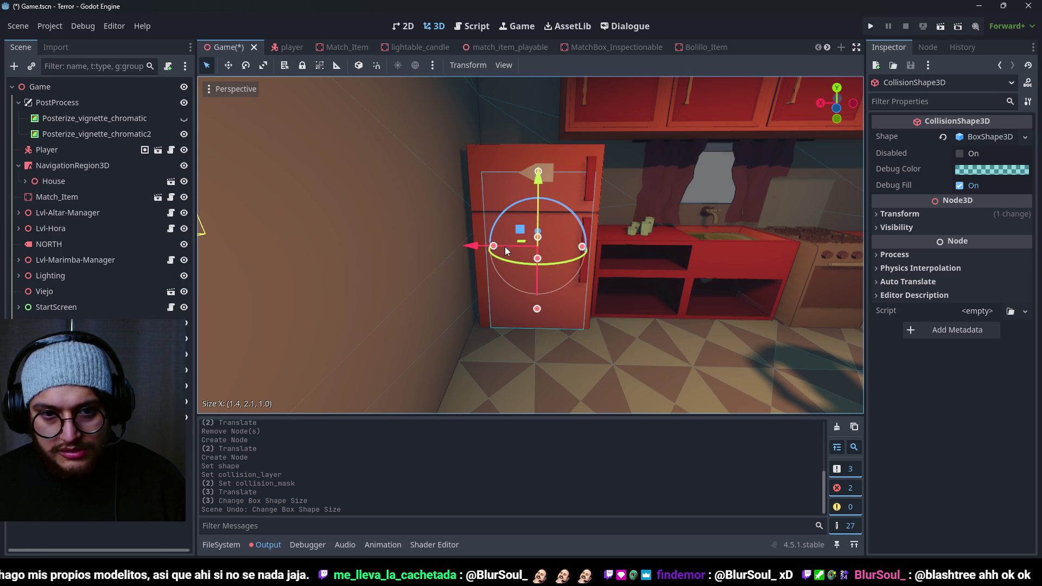
left_click_drag(493, 246, 486, 246)
left_click_drag(534, 173, 536, 157)
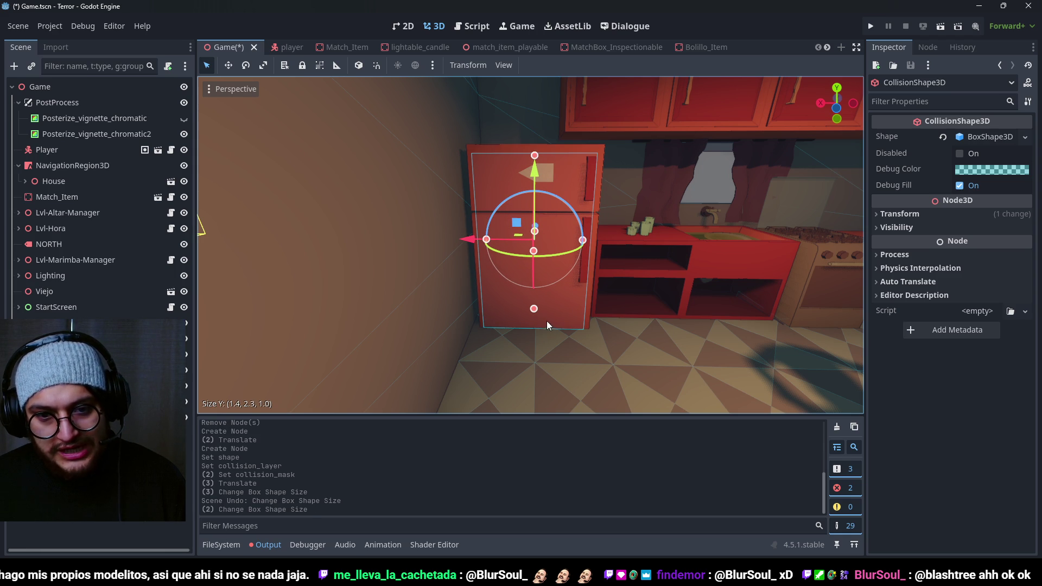
left_click_drag(536, 308, 536, 303)
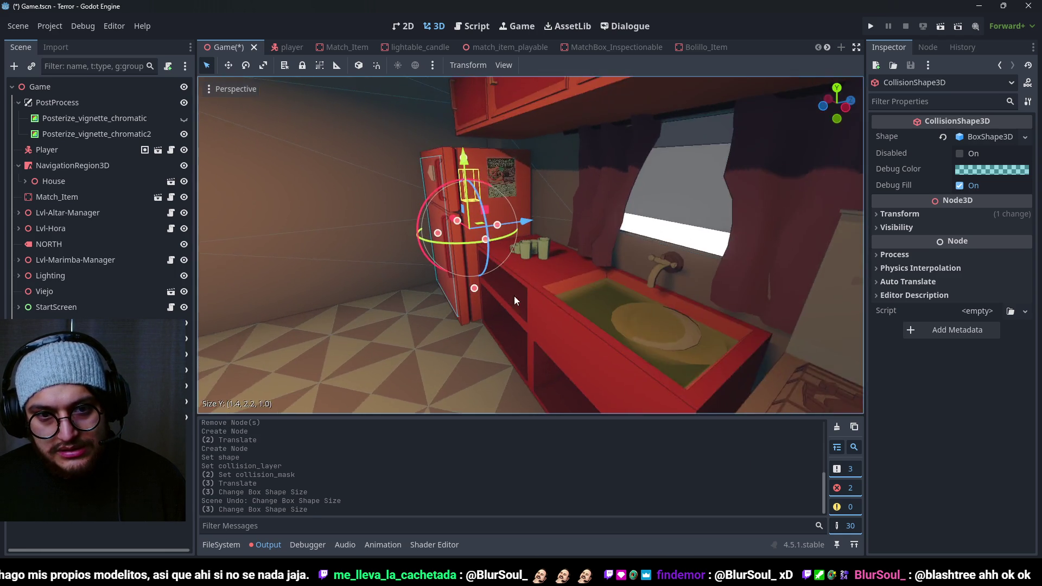
scroll(487, 232, "up", 3)
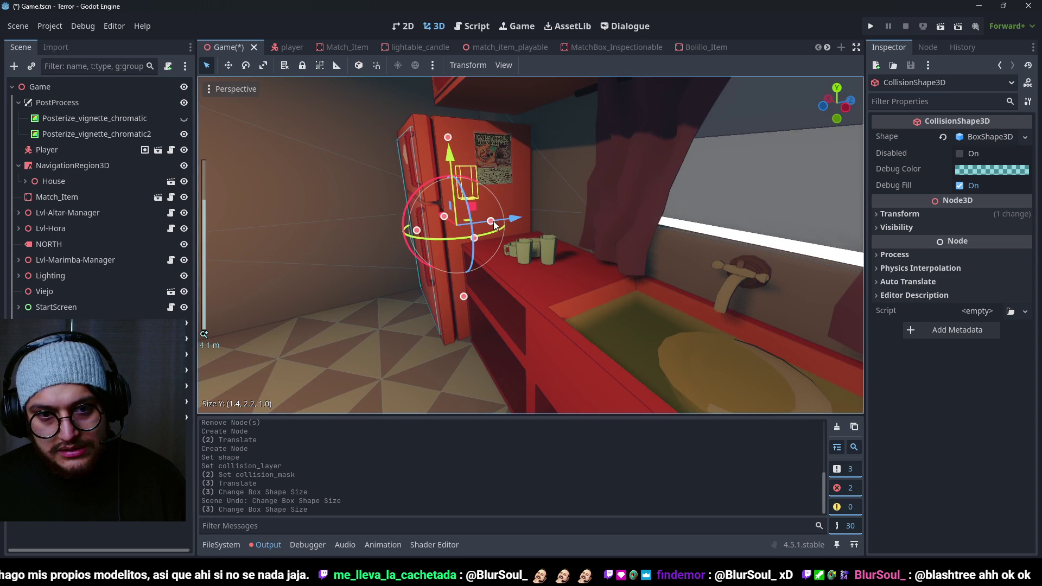
left_click_drag(494, 225, 537, 218)
mouse_move(550, 255)
left_mouse_down()
mouse_move(523, 225)
mouse_move(484, 213)
left_mouse_up()
Step: Save the scene, check the box fit around the fridge, and run the project
scroll(530, 223, "up", 3)
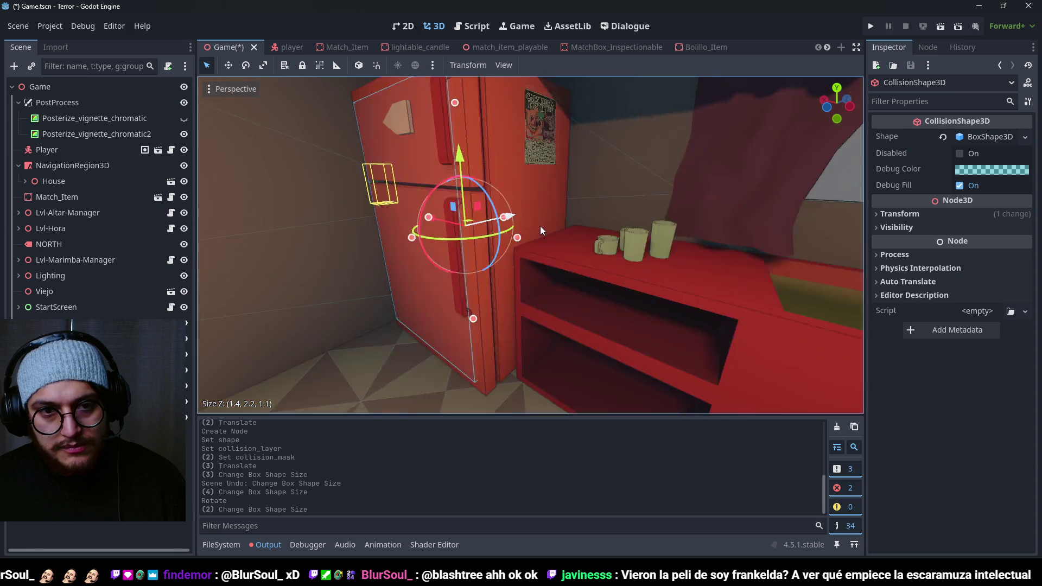
scroll(597, 232, "up", 3)
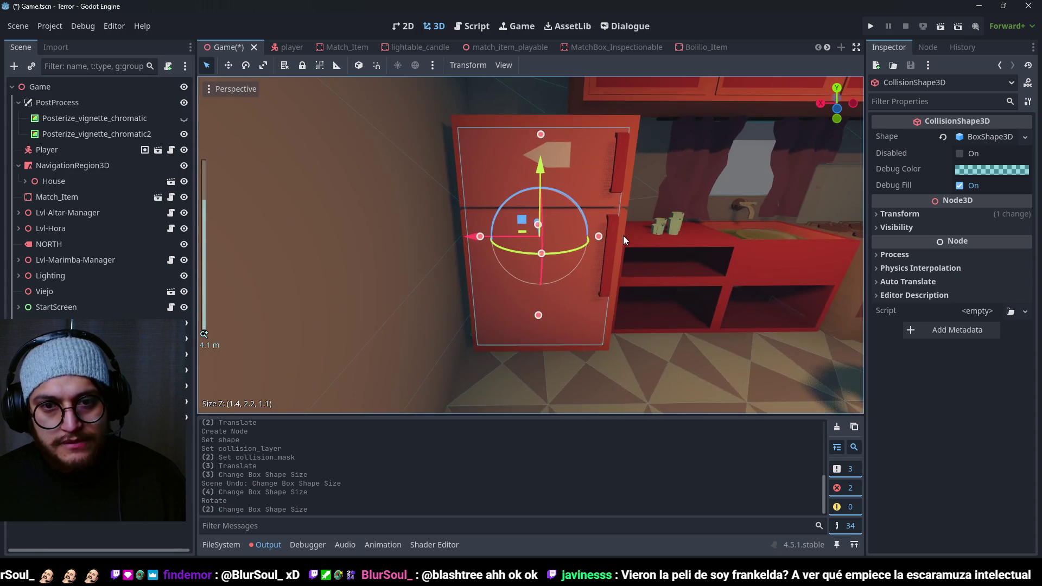
key("ctrl+s")
mouse_move(617, 235)
left_mouse_down()
mouse_move(577, 280)
mouse_move(524, 243)
mouse_move(578, 245)
mouse_move(548, 286)
mouse_move(500, 266)
mouse_move(544, 226)
mouse_move(597, 255)
mouse_move(581, 273)
mouse_move(551, 270)
mouse_move(612, 199)
mouse_move(572, 191)
mouse_move(478, 205)
left_mouse_up()
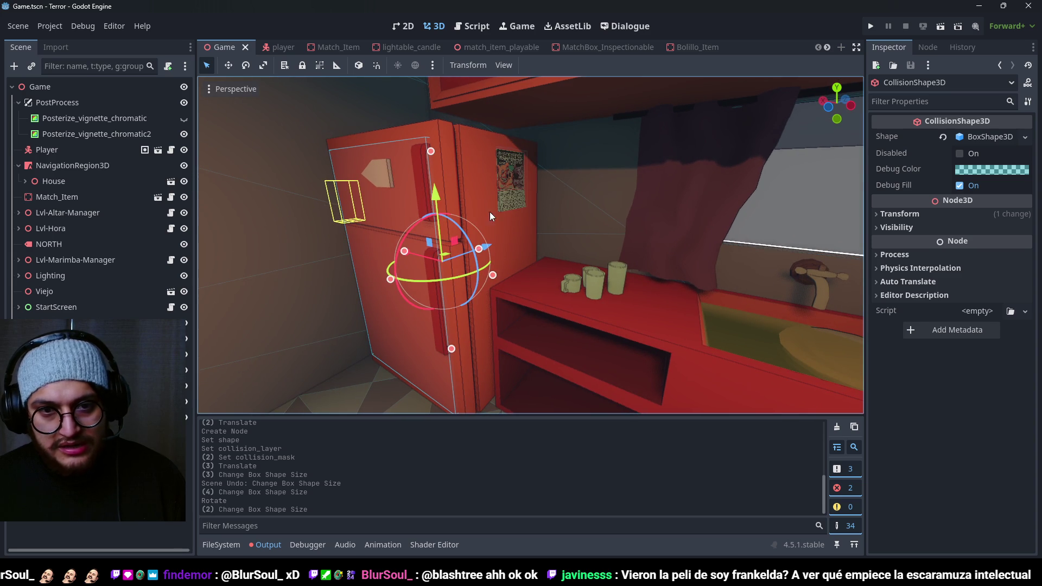
key("F5")
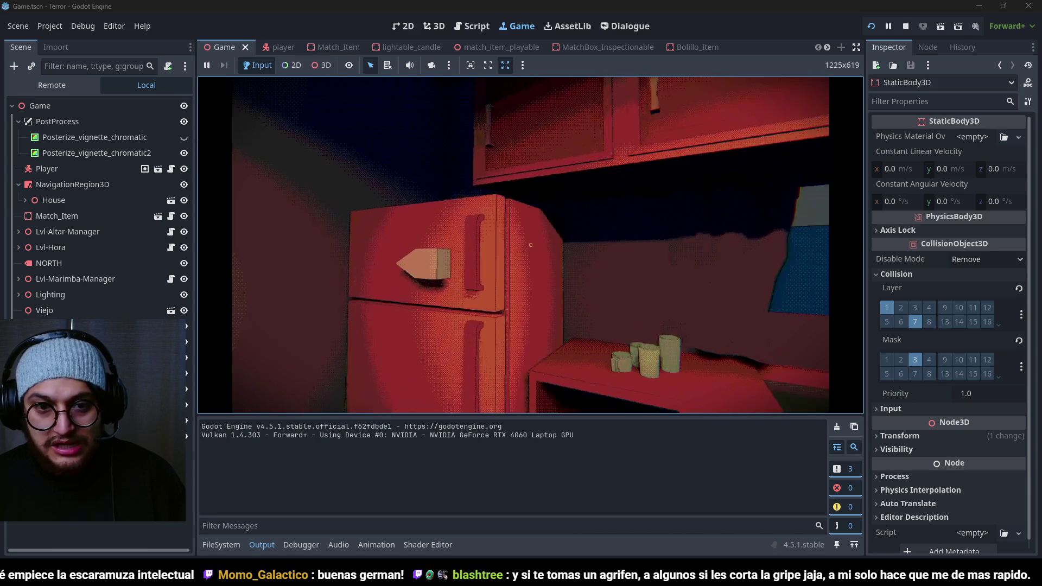
Step: Open and close the fridge poster close-up three times in the running game, then stop it
left_click(530, 244)
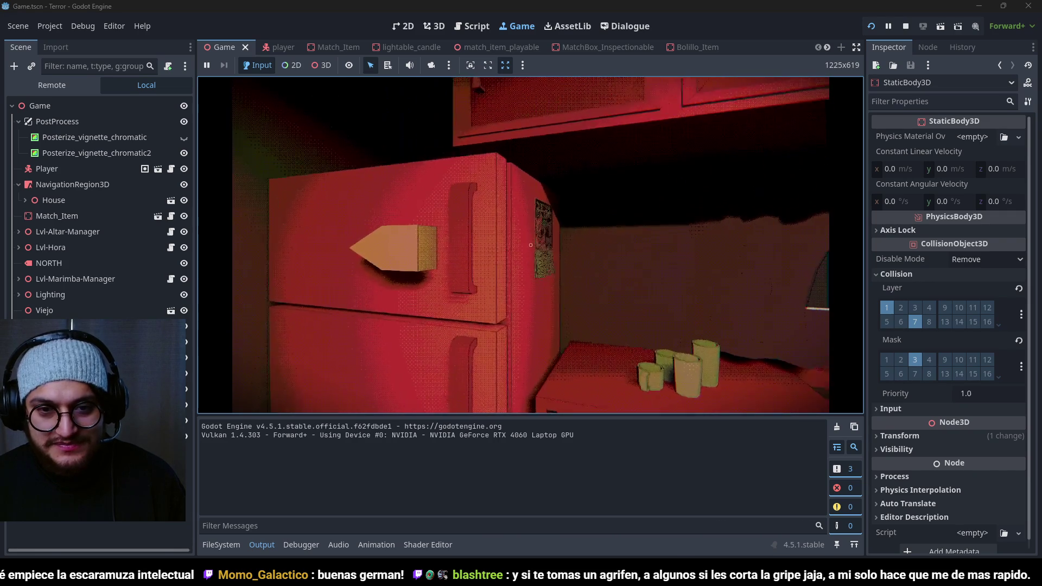
left_click(530, 245)
left_click(530, 244)
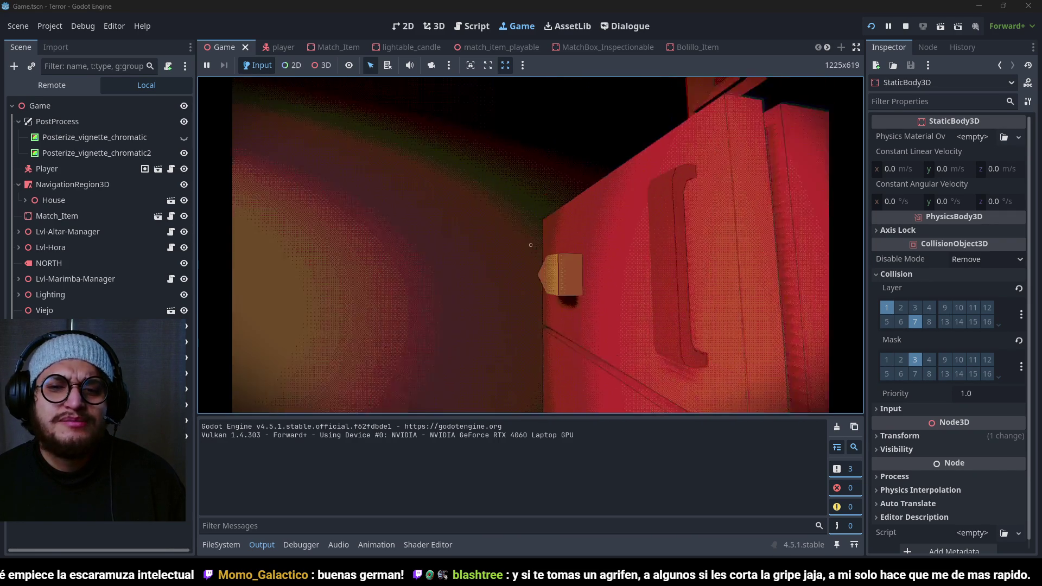
left_click(530, 245)
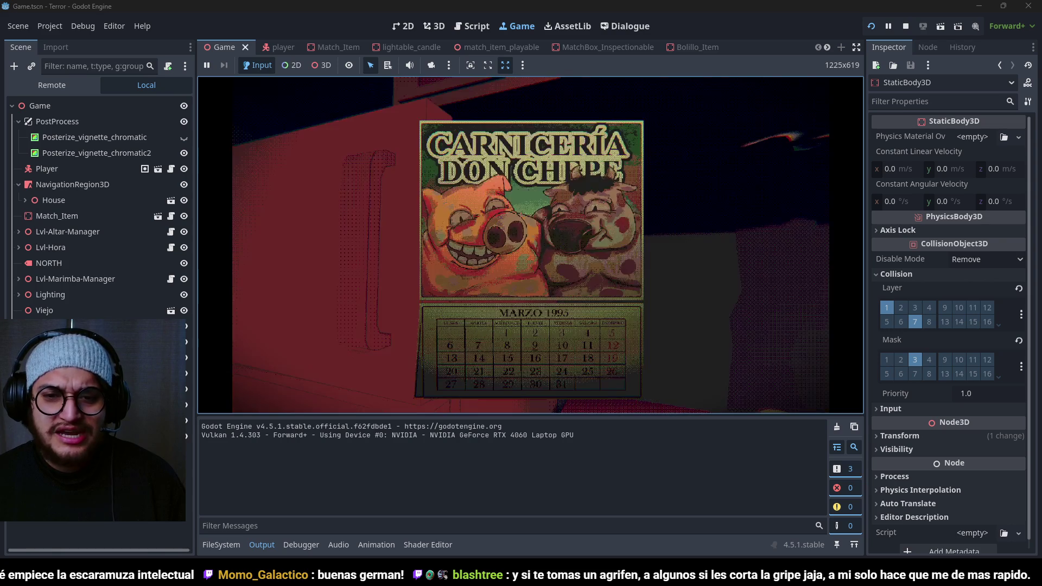
left_click(531, 245)
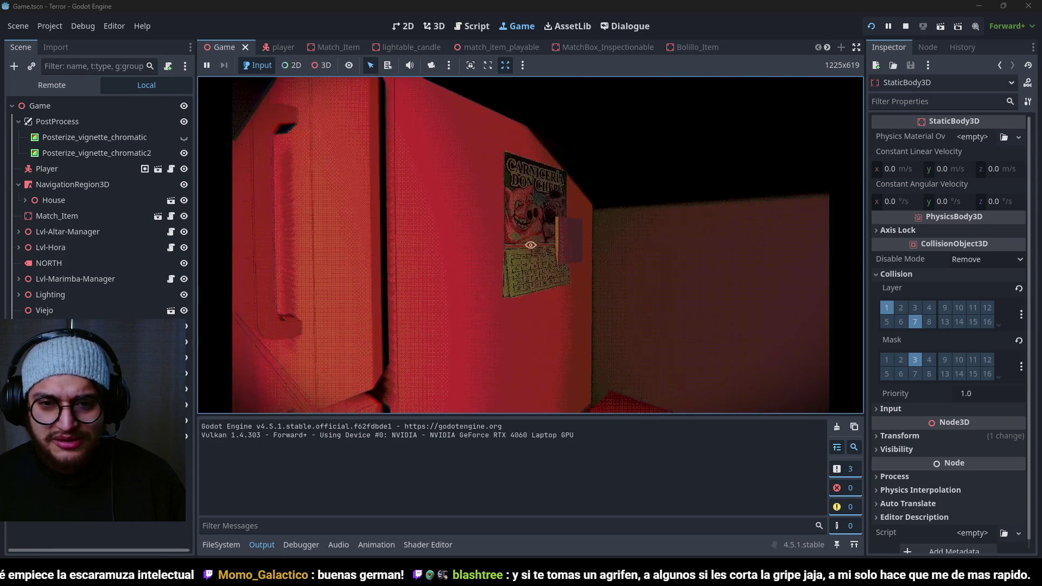
left_click(530, 245)
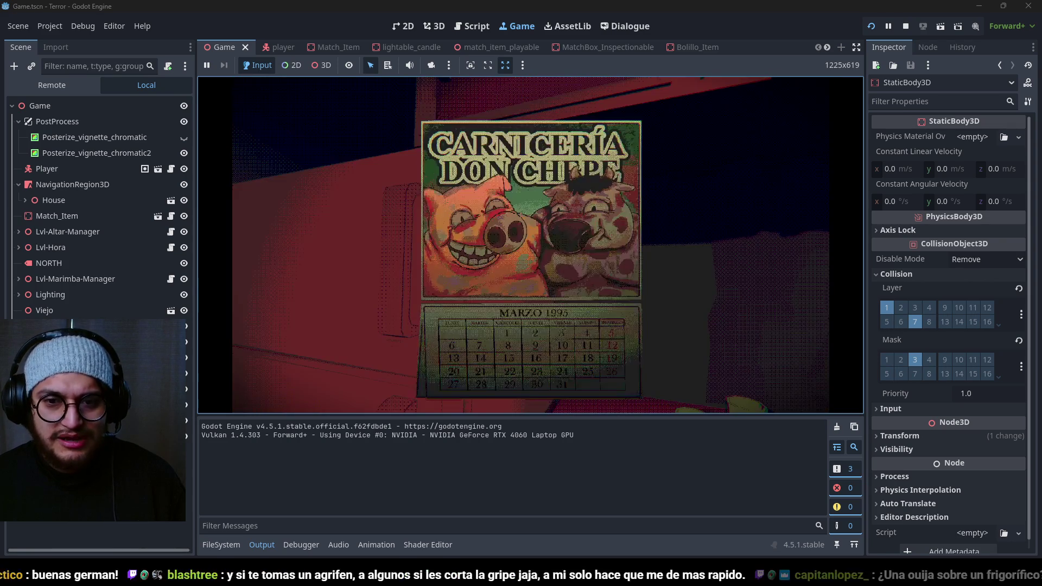
left_click(531, 245)
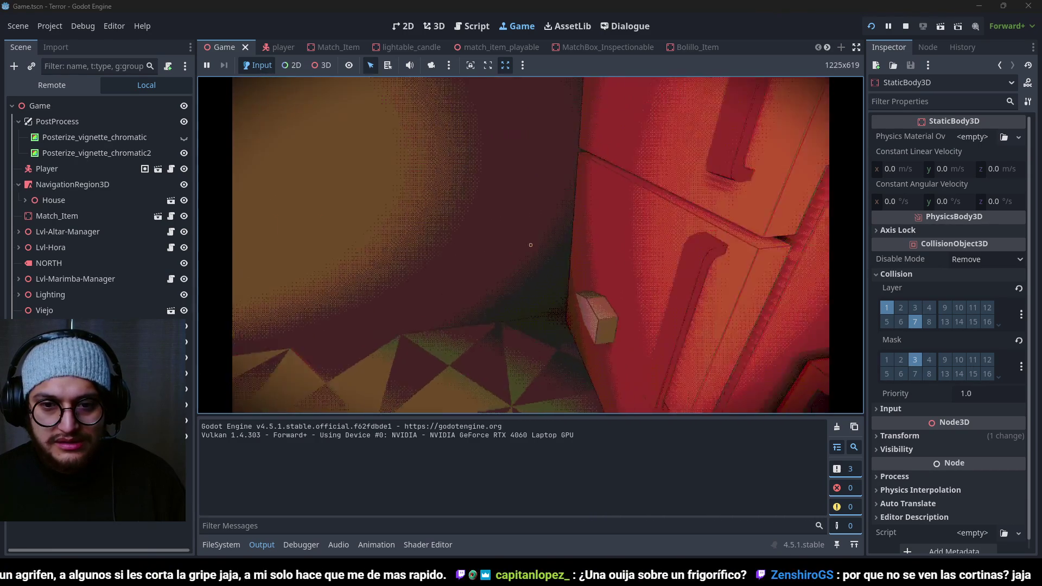
key("F8")
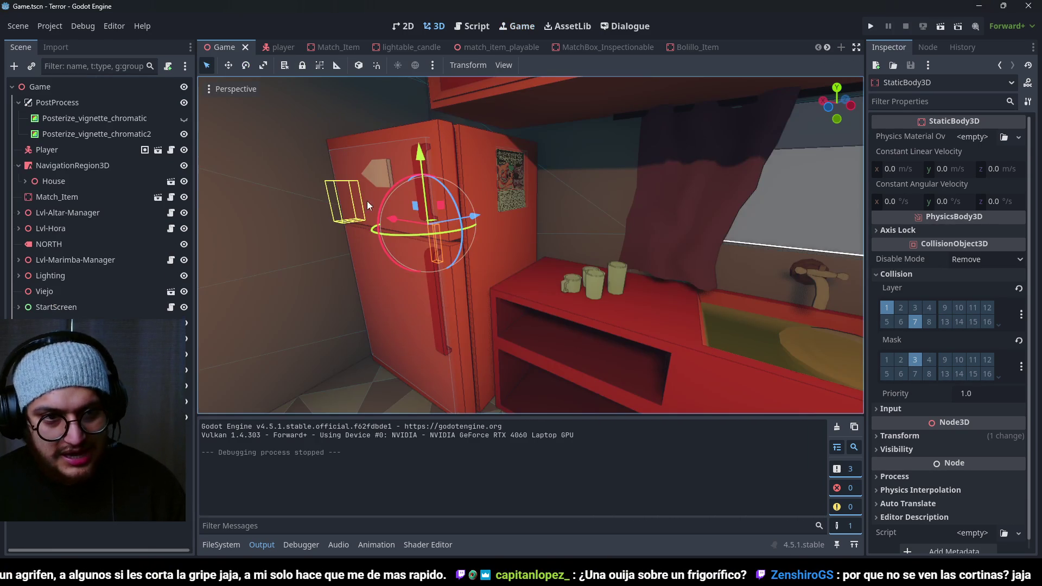
Step: Save and open grabbable_object.gd to inspect the left-mouse check and canGrabObject
key("ctrl+s")
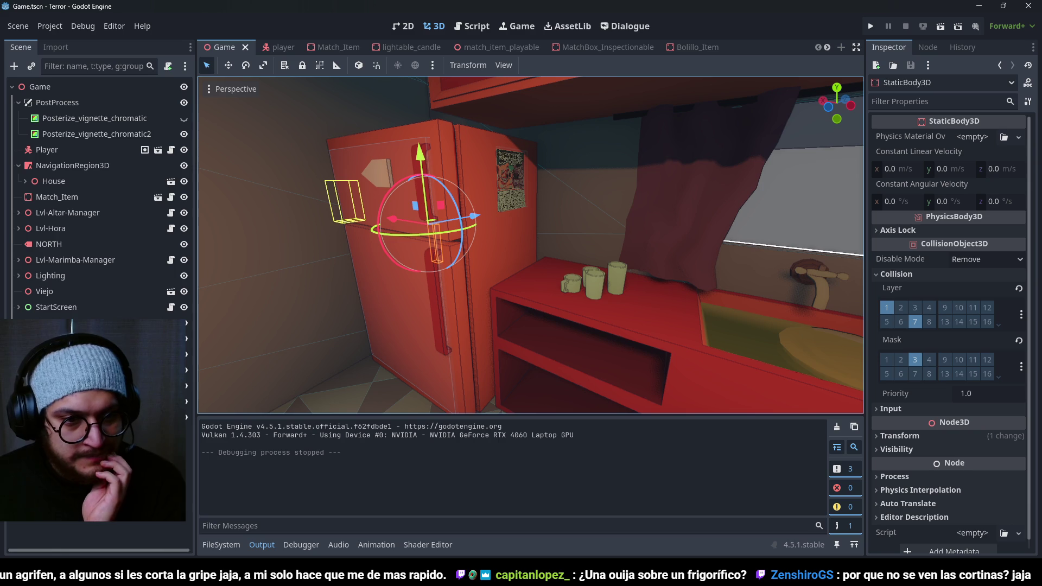
key("ctrl+F3")
left_click(503, 166)
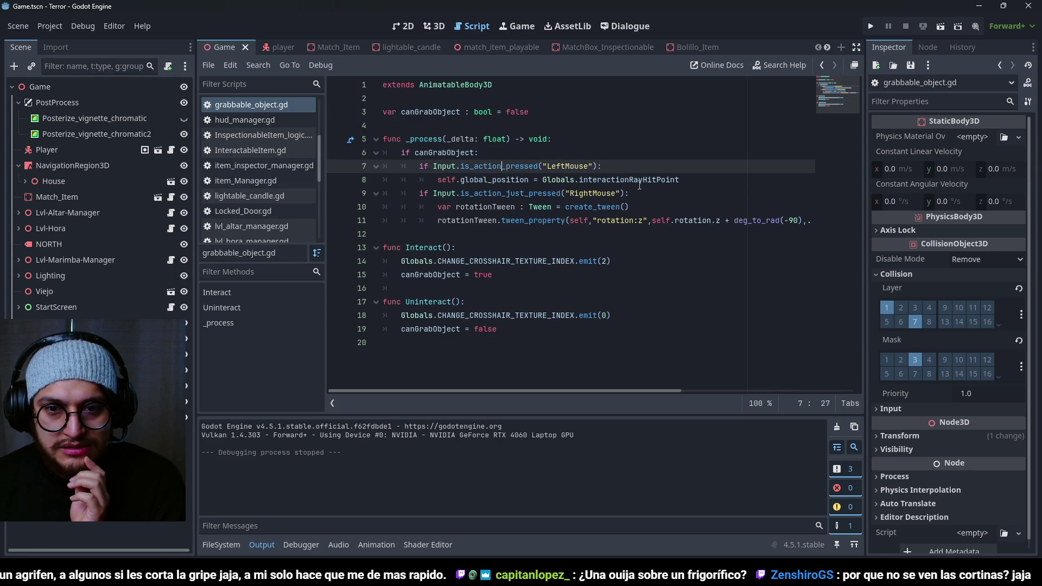
left_click(584, 180)
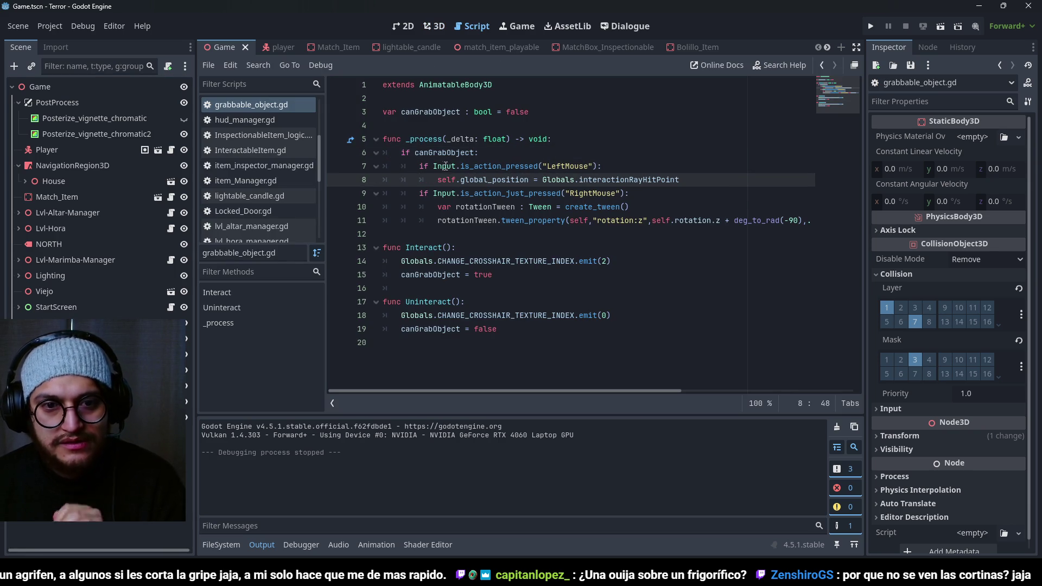
double_click(434, 152)
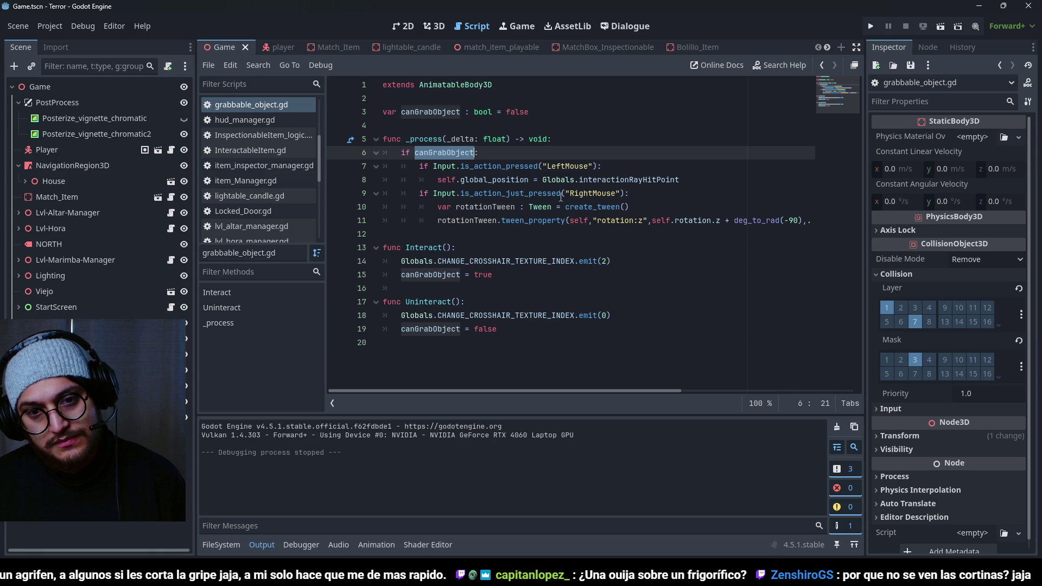
Step: Examine the Globals.interactionRayHitPoint reference on line 8, save, and run the game
left_click(613, 180, "ctrl")
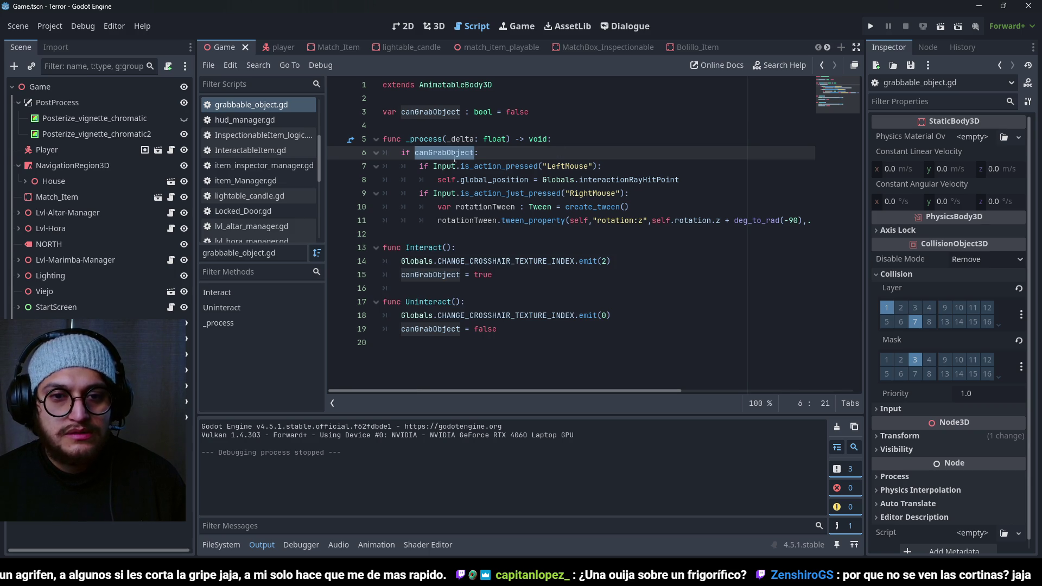
double_click(645, 181)
key("ctrl+s")
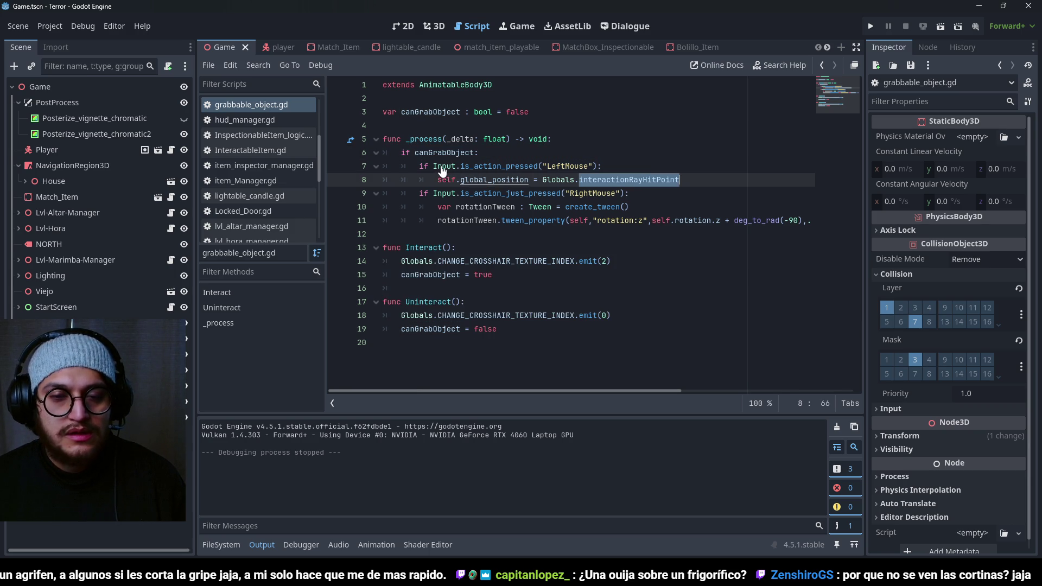
key("F5")
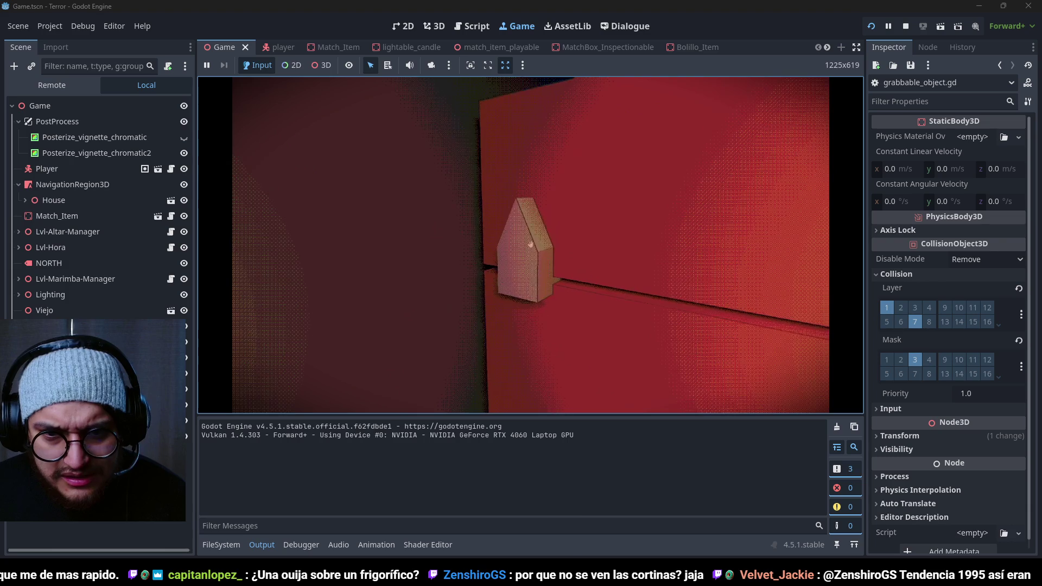
Step: Stop the game and select the position assignment statement on line 8
key("F8")
left_click(624, 162)
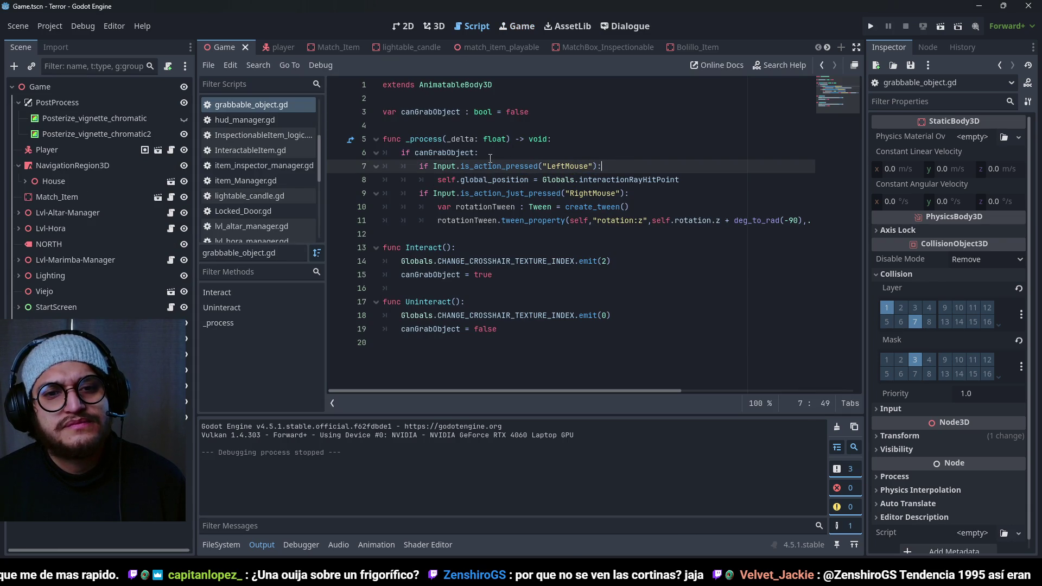
left_click(429, 233)
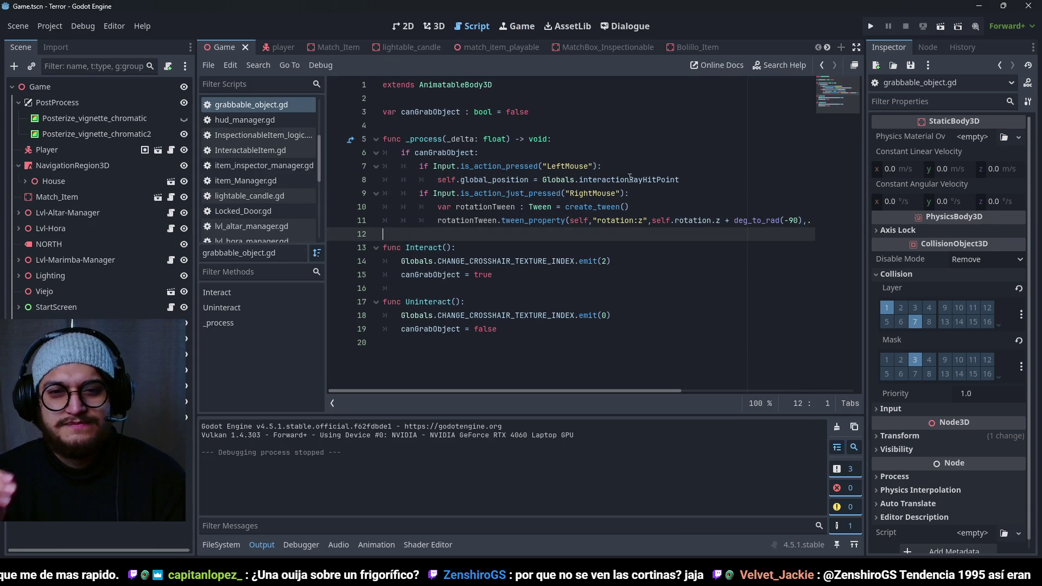
mouse_move(630, 179)
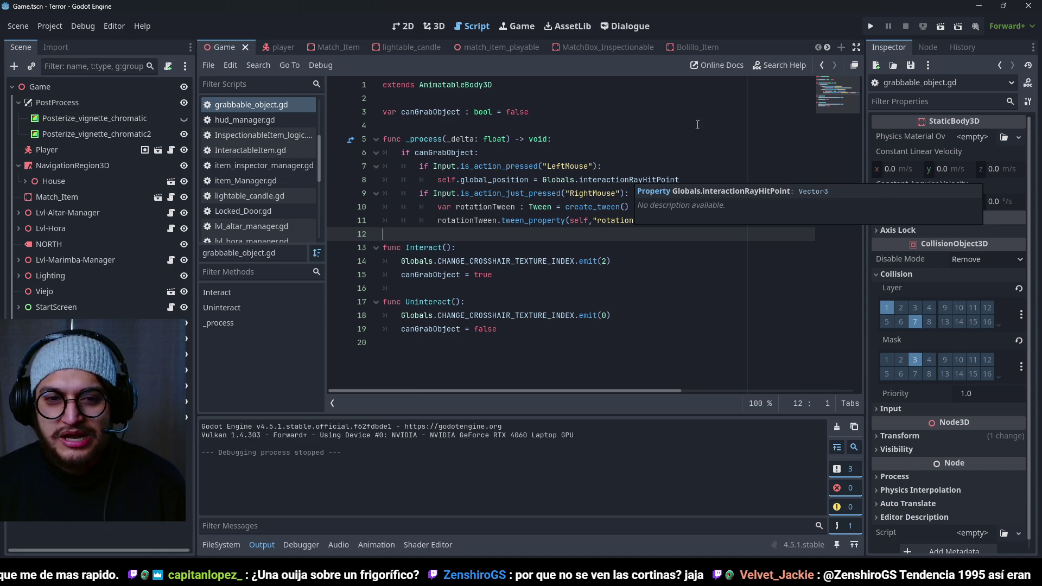
left_click_drag(679, 180, 431, 176)
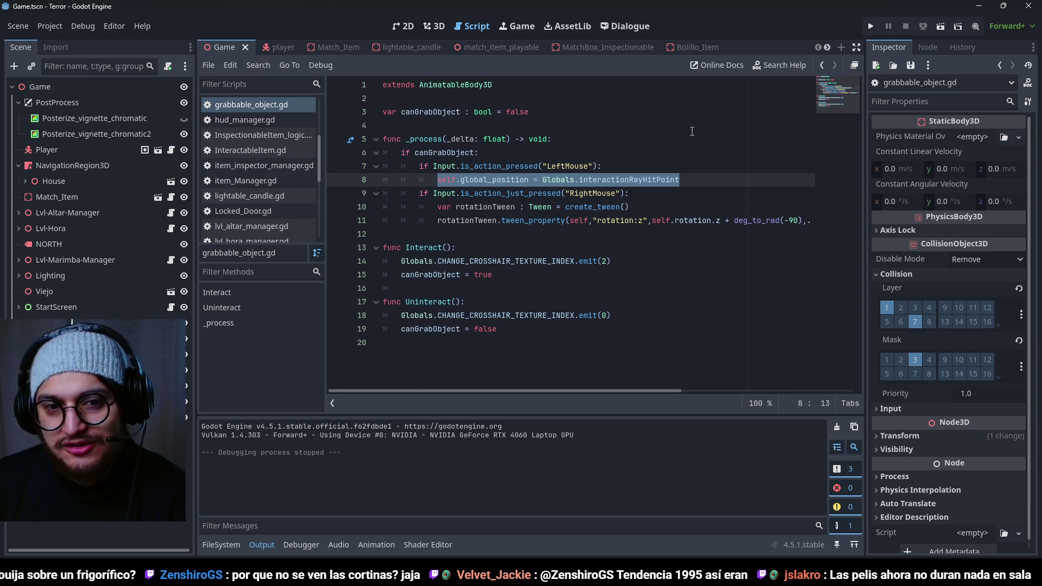
Step: Add an else: branch below line 8 starting 'self.global_position = self.' and run the game
left_click(694, 180)
key("Return")
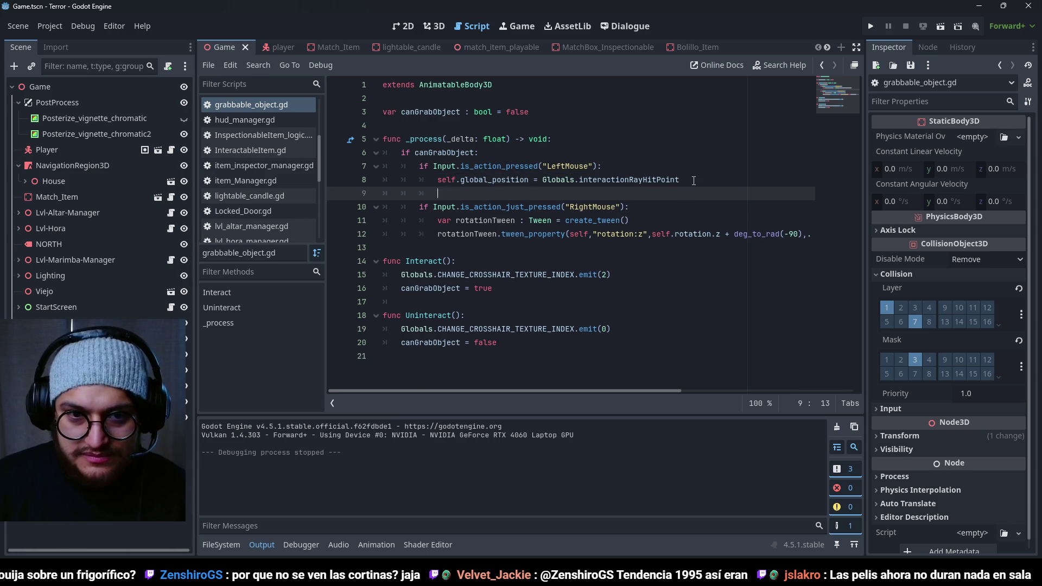
type("e")
key("BackSpace")
type("else:")
key("Return")
type("self.glob")
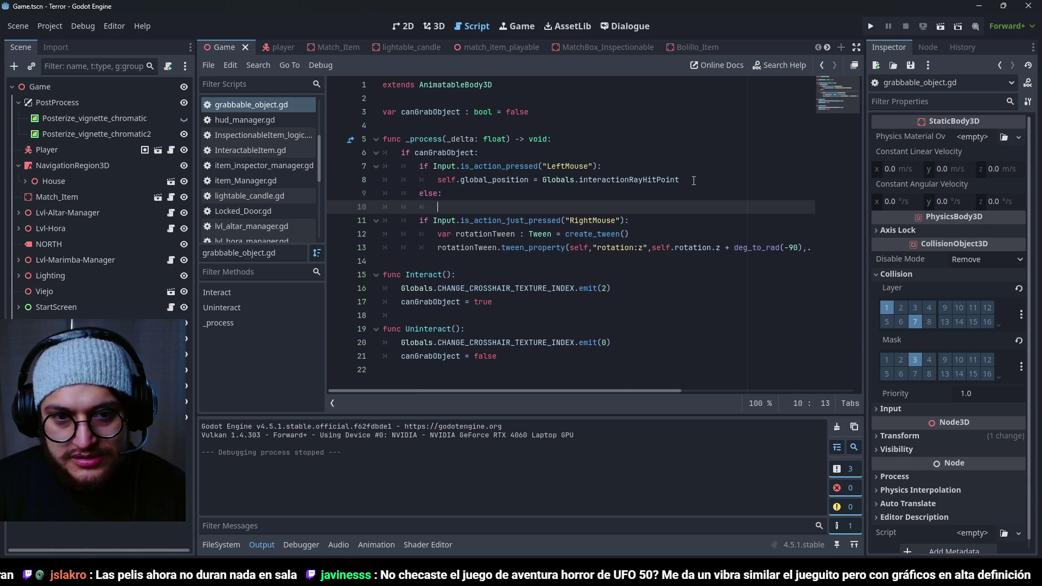
type("al_position = self.")
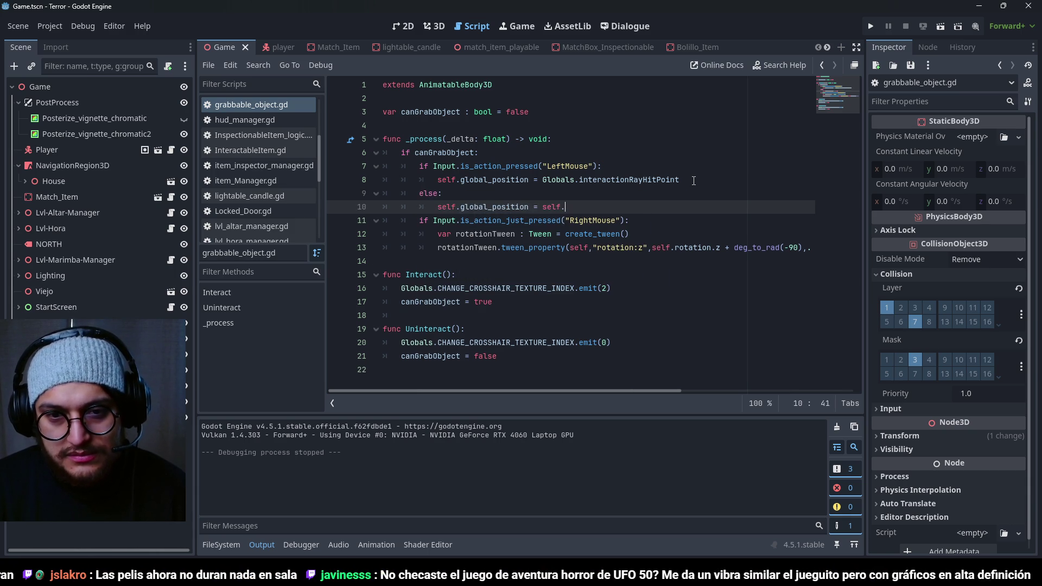
type("ion")
key("F5")
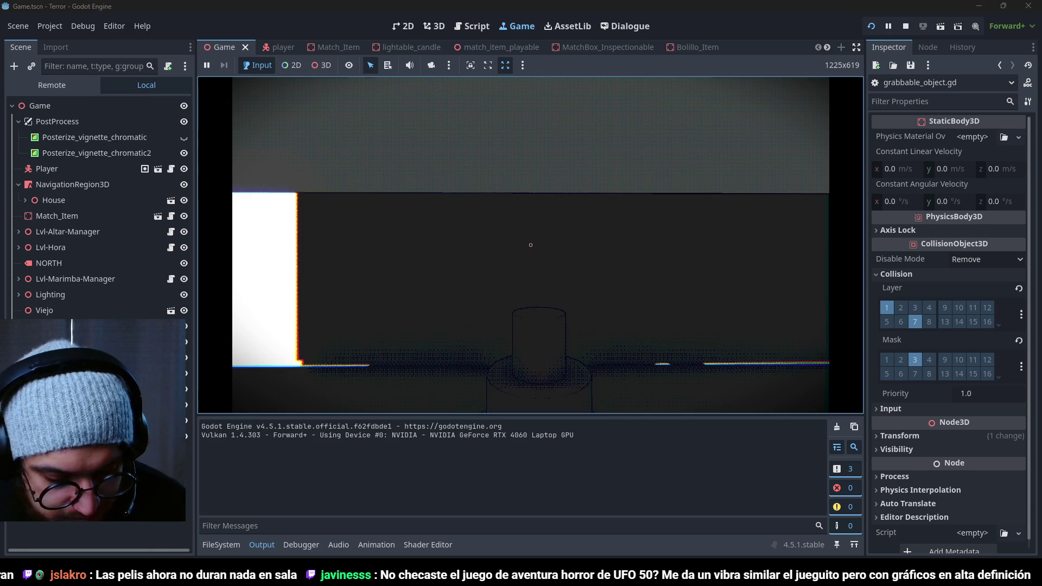
Step: Walk to the kitchen fridge, grab the arrow-shaped object, and move around holding it
key("w")
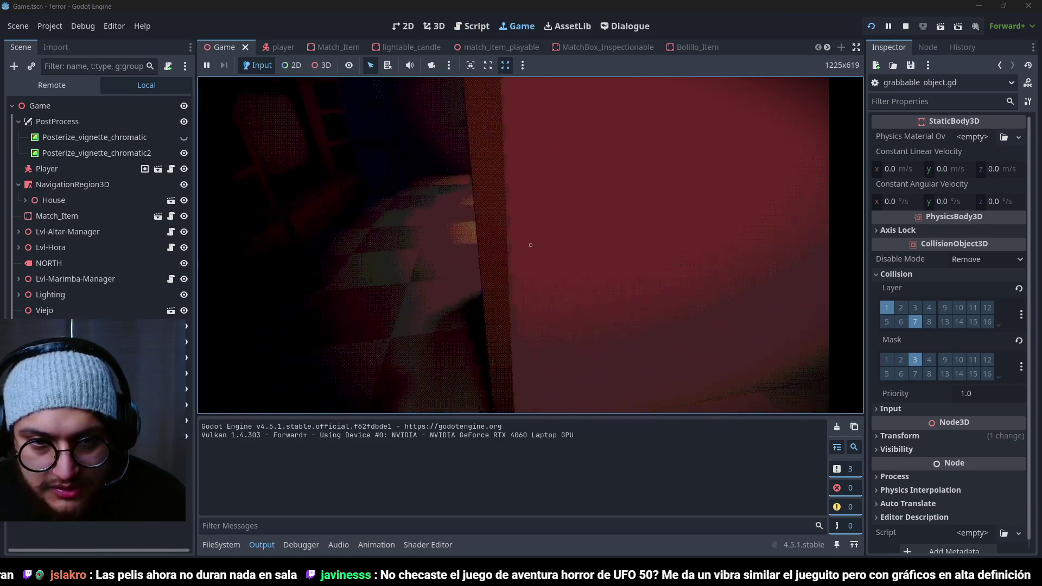
key("w")
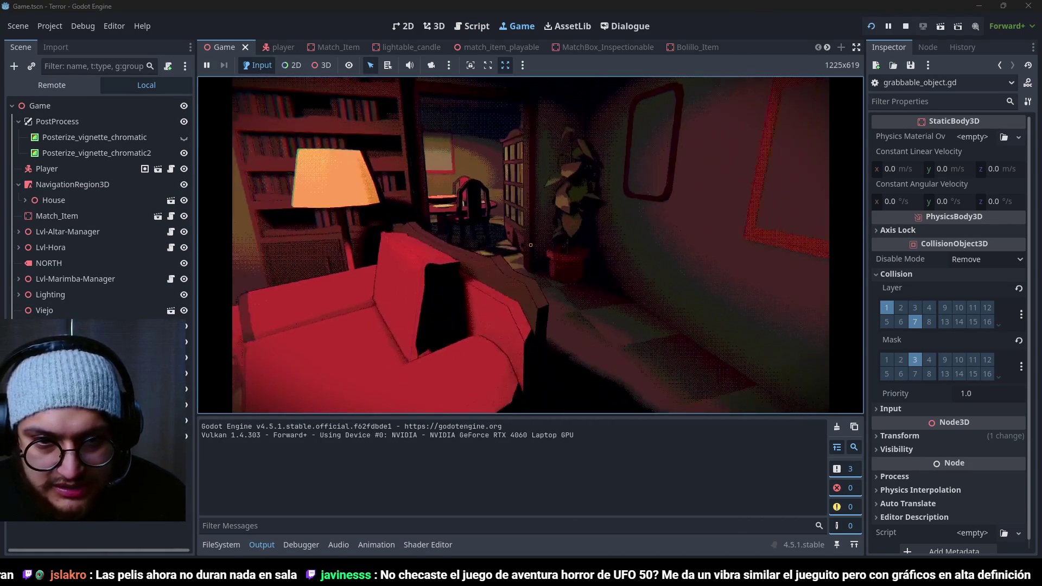
key("w")
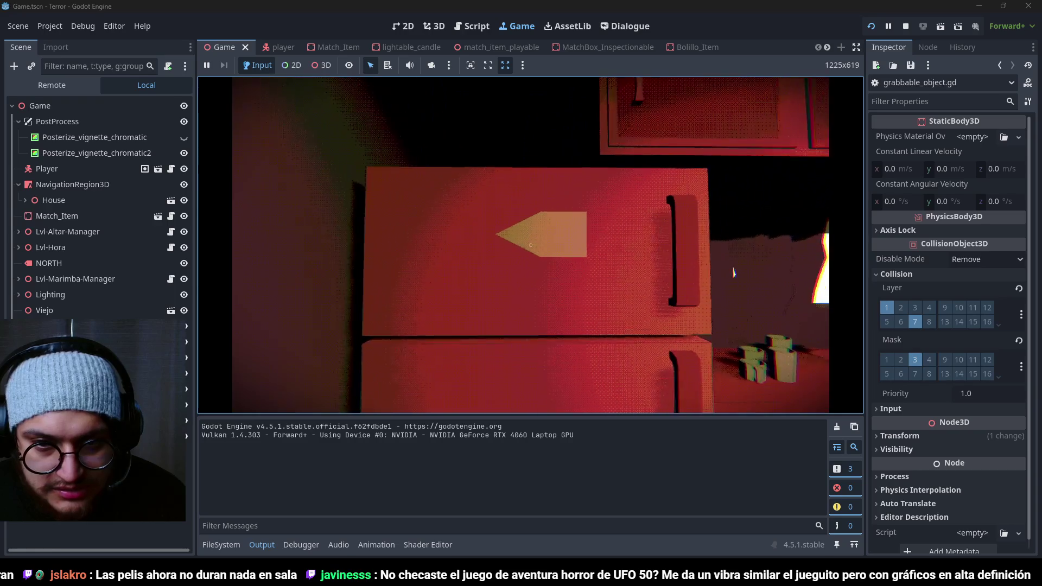
left_click(531, 244)
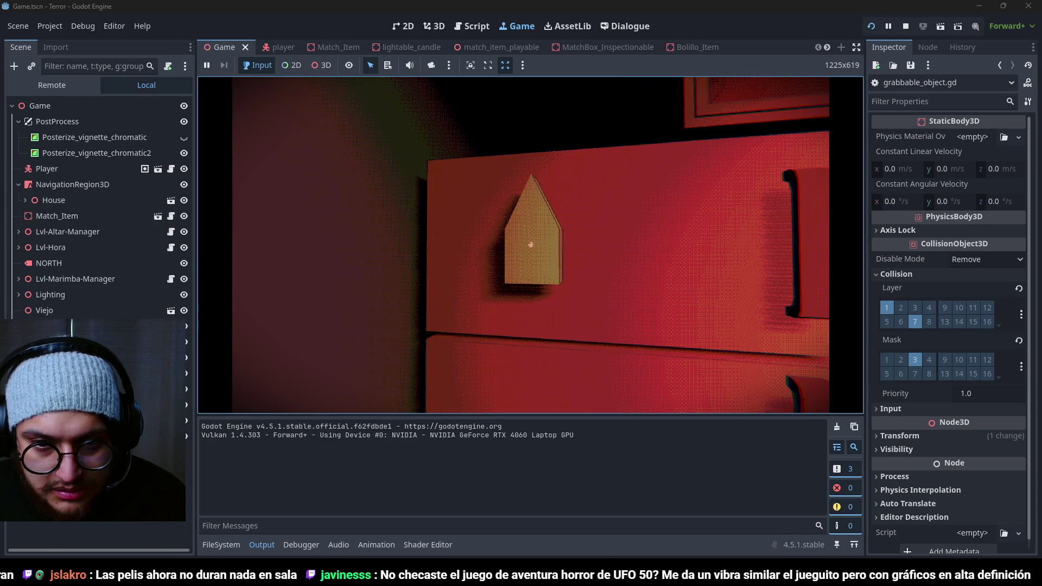
key("s")
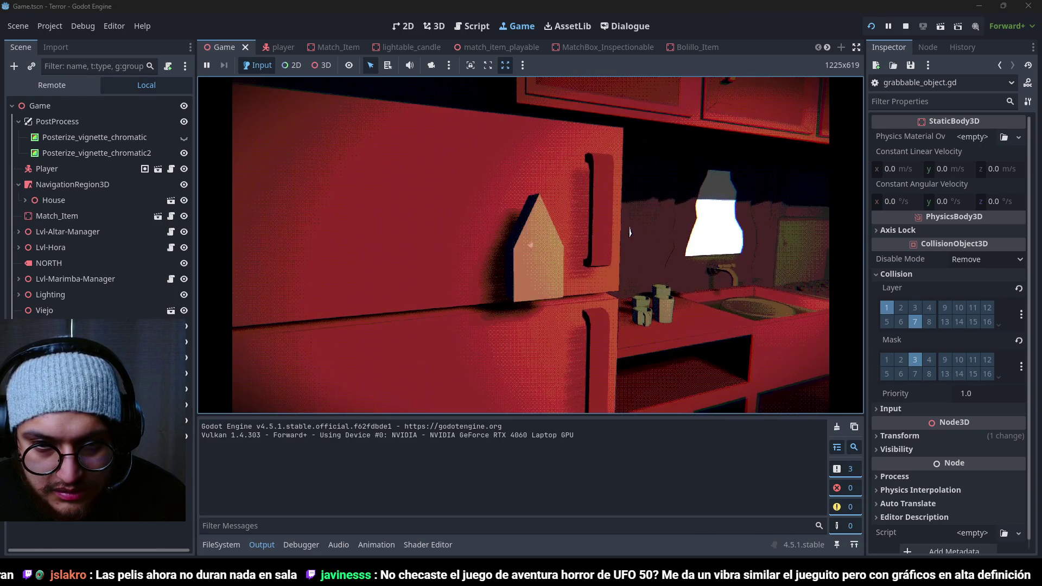
key("w")
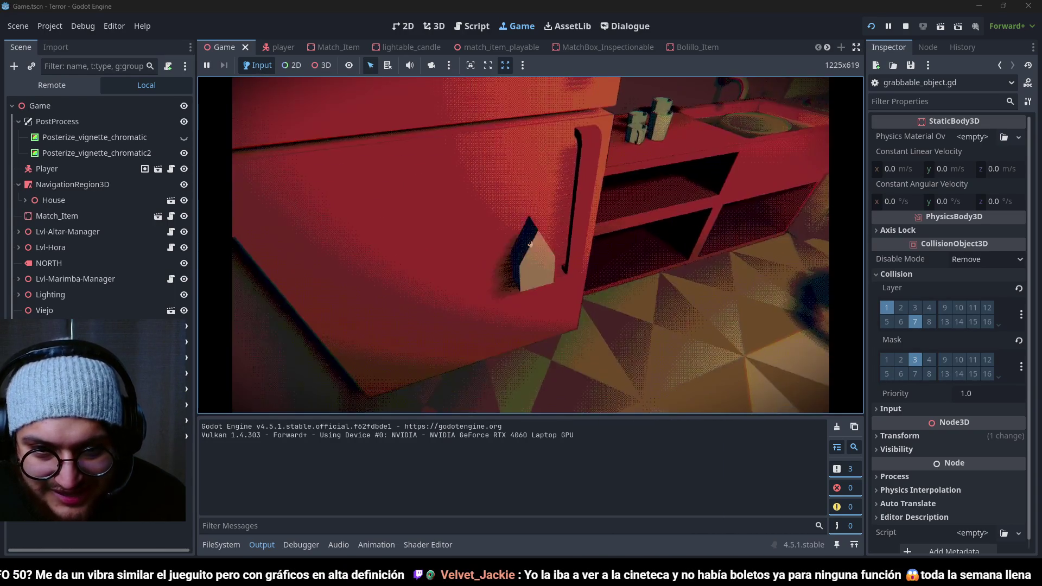
Step: Stop the game and delete the else branch from the script
key("F8")
left_click_drag(646, 207, 642, 189)
key("BackSpace")
key("BackSpace")
key("BackSpace")
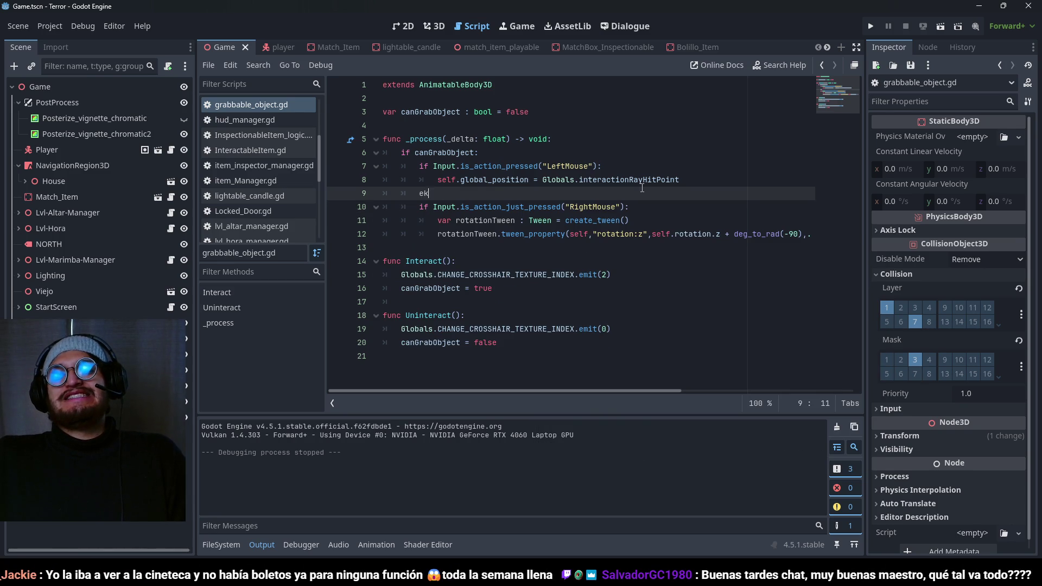
Step: Remove the leftover empty line 9, review canGrabObject uses in Uninteract, and save
key("BackSpace")
key("BackSpace")
key("BackSpace")
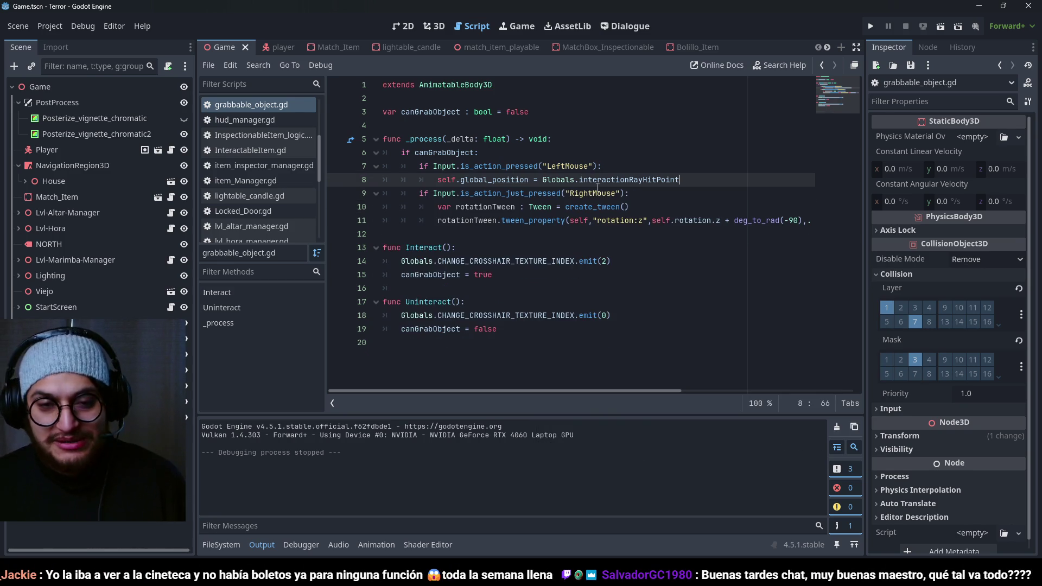
double_click(444, 152)
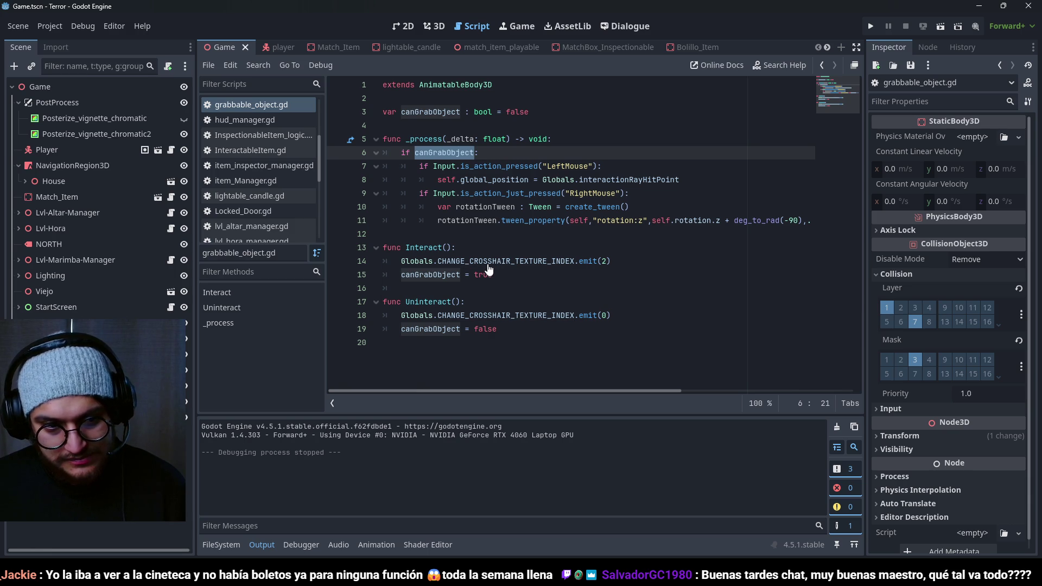
double_click(420, 304)
double_click(428, 329)
key("ctrl+s")
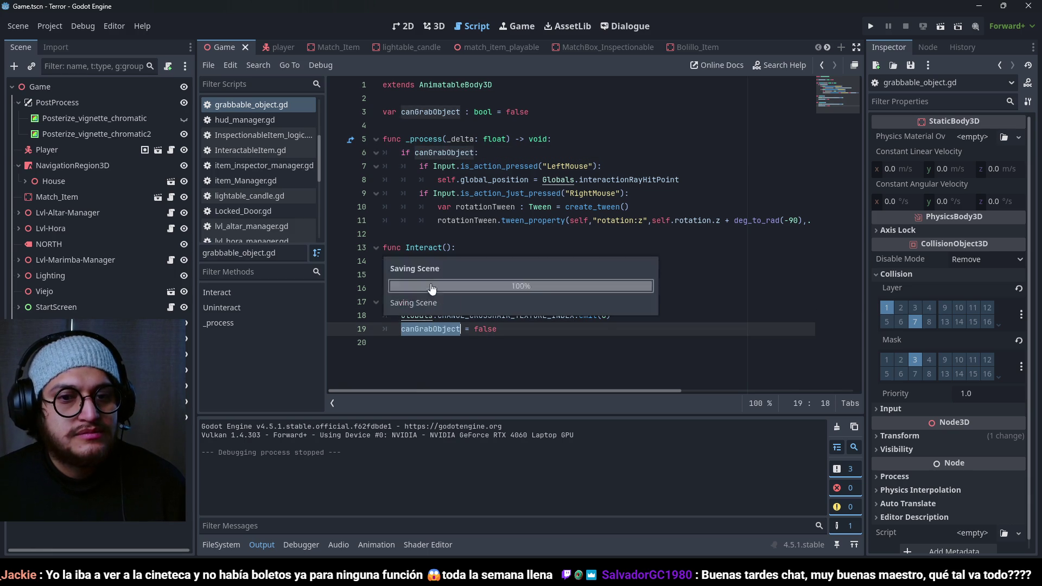
Step: Review the Interact function on line 13 and Uninteract on line 17, saving the script
double_click(432, 247)
key("ctrl+s")
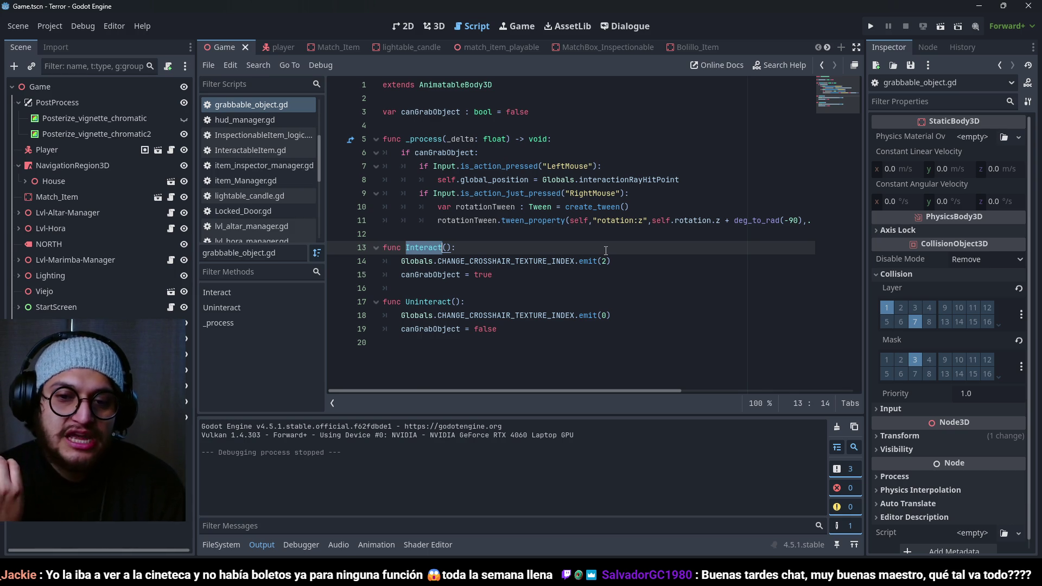
double_click(439, 302)
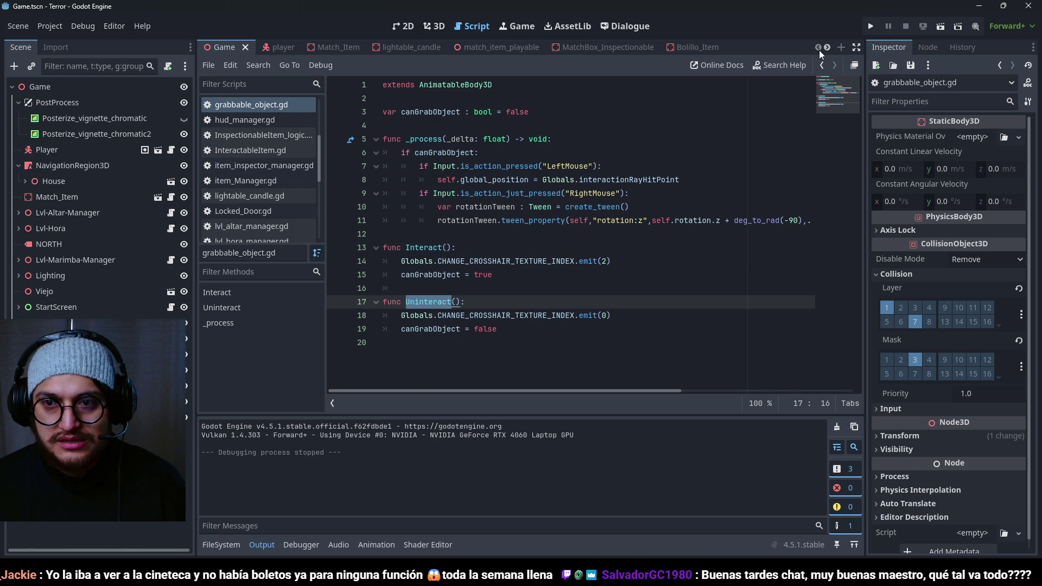
left_click(280, 47)
left_click(601, 181)
scroll(597, 206, "up", 20)
scroll(595, 231, "down", 20)
scroll(595, 231, "up", 20)
scroll(594, 230, "up", 3)
scroll(594, 231, "down", 10)
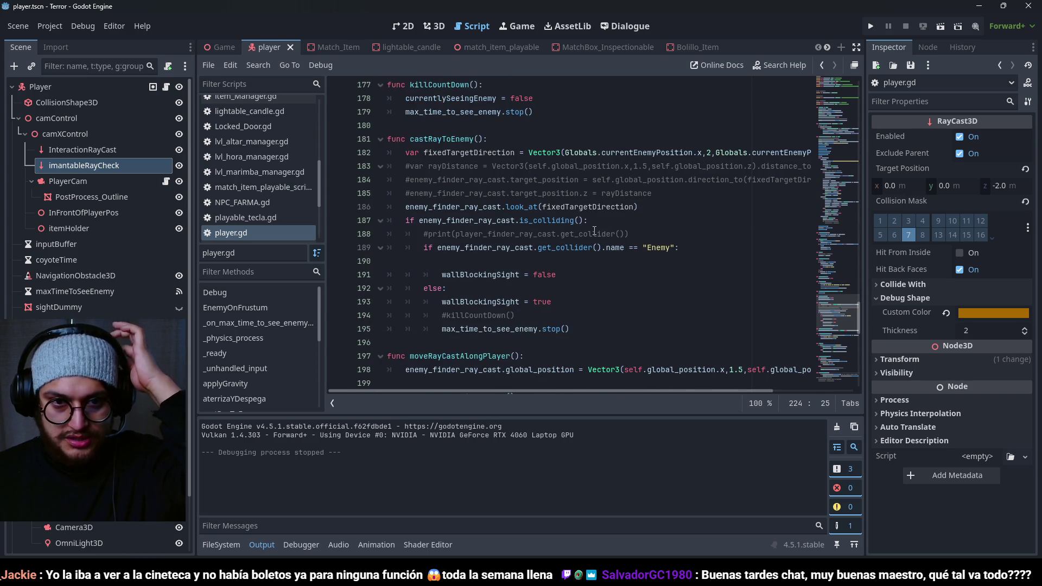
scroll(594, 231, "down", 5)
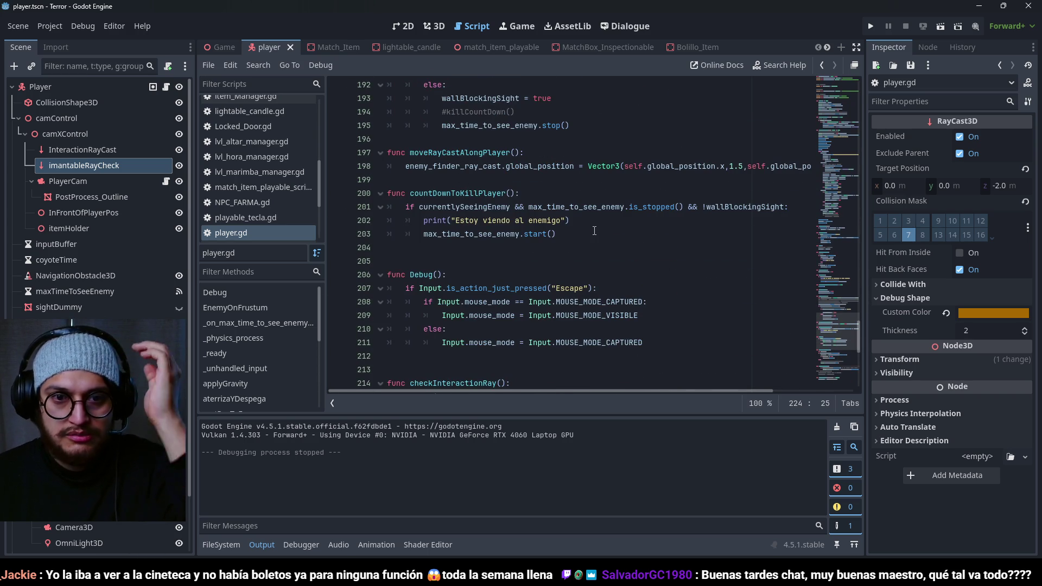
scroll(594, 231, "down", 6)
left_click(483, 143)
left_click(500, 167)
left_click(516, 193)
left_click(521, 206)
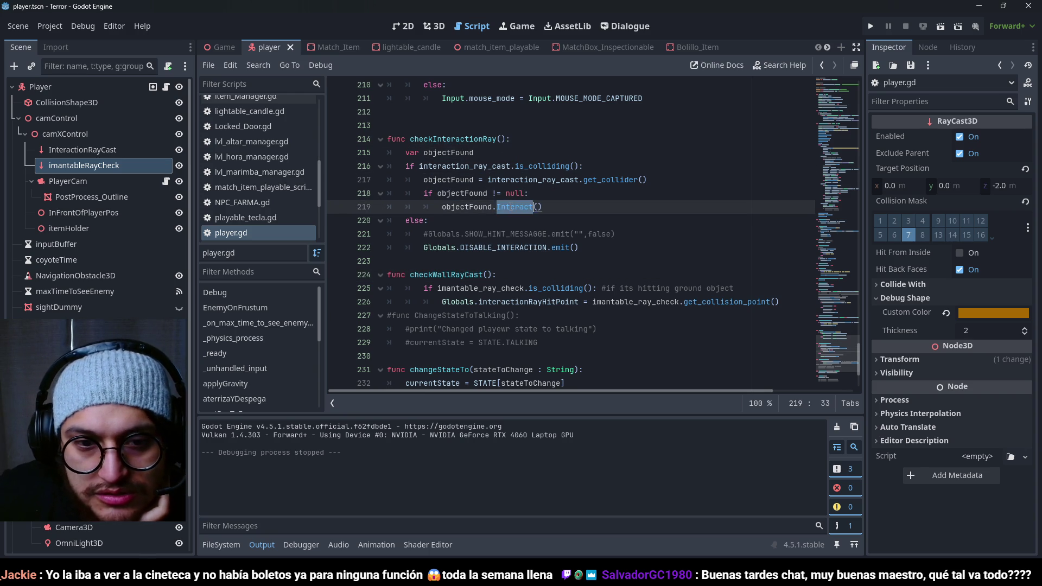
left_click(545, 156)
left_click(545, 166)
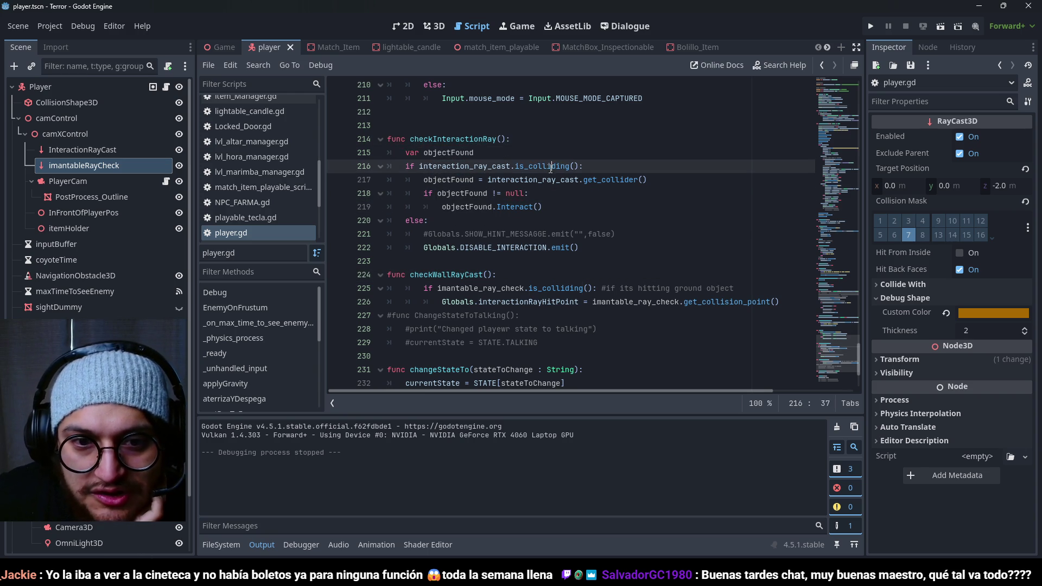
left_click(434, 247)
key("shift+End")
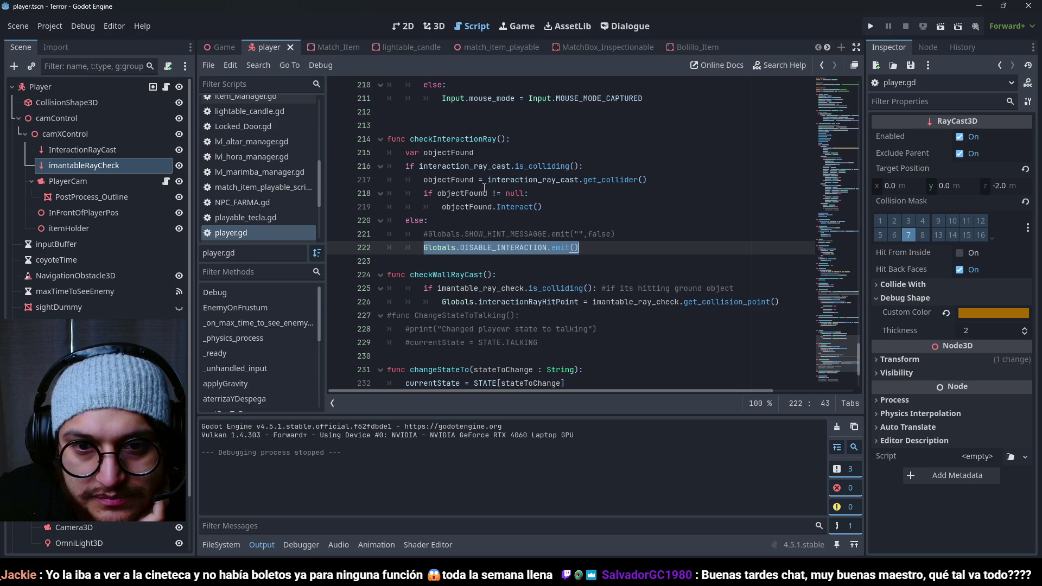
left_click(455, 193)
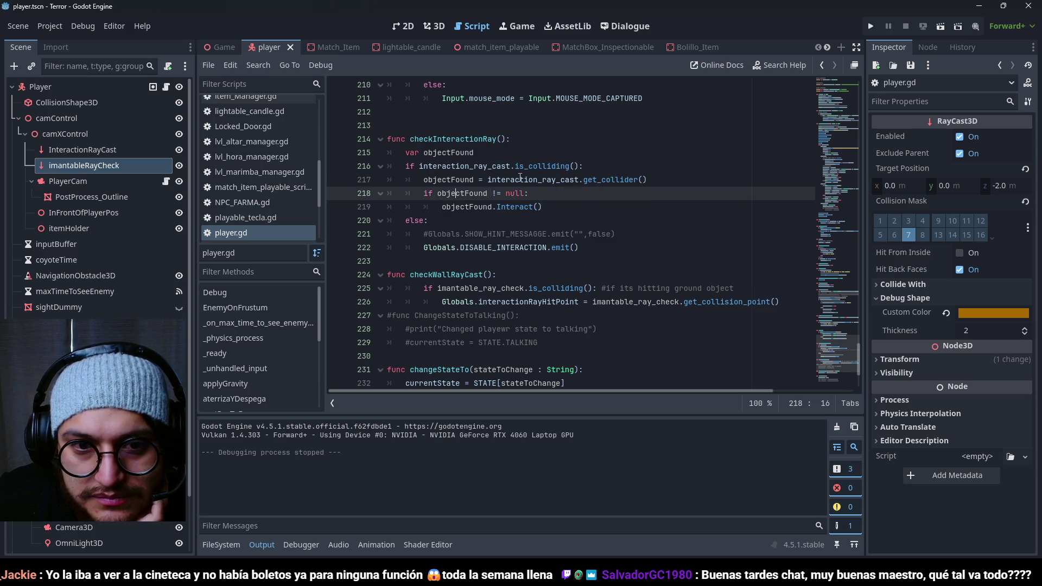
left_click_drag(597, 233, 538, 235)
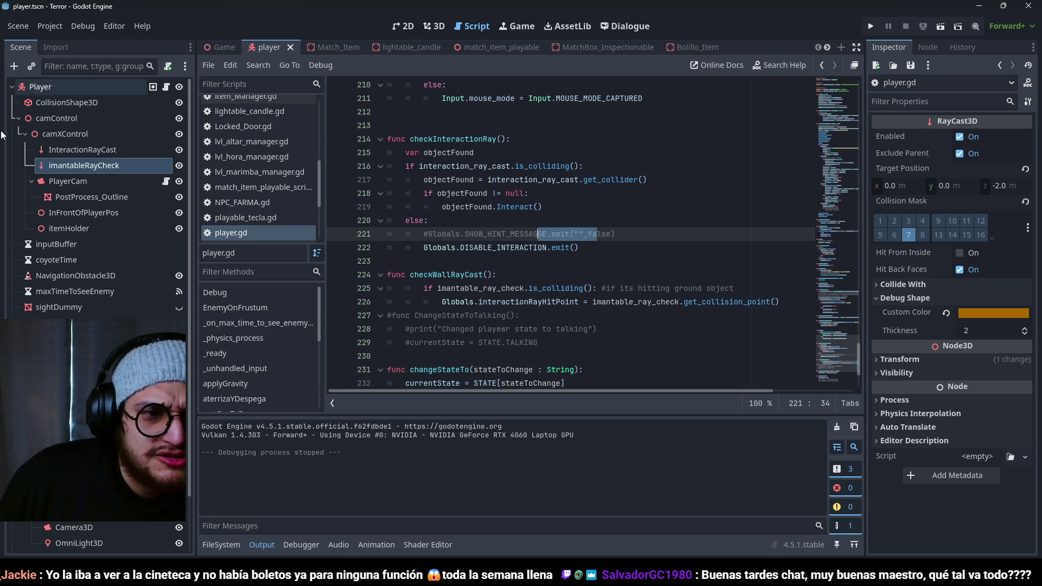
left_click(65, 150)
left_click(1029, 227)
left_click(1031, 229)
double_click(567, 166)
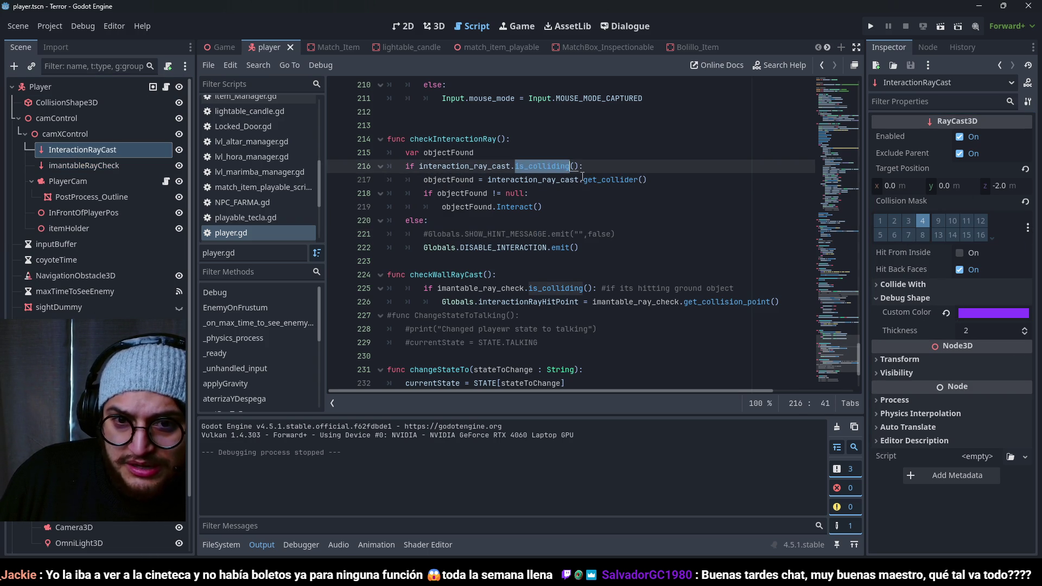
left_click(506, 194)
key("Down")
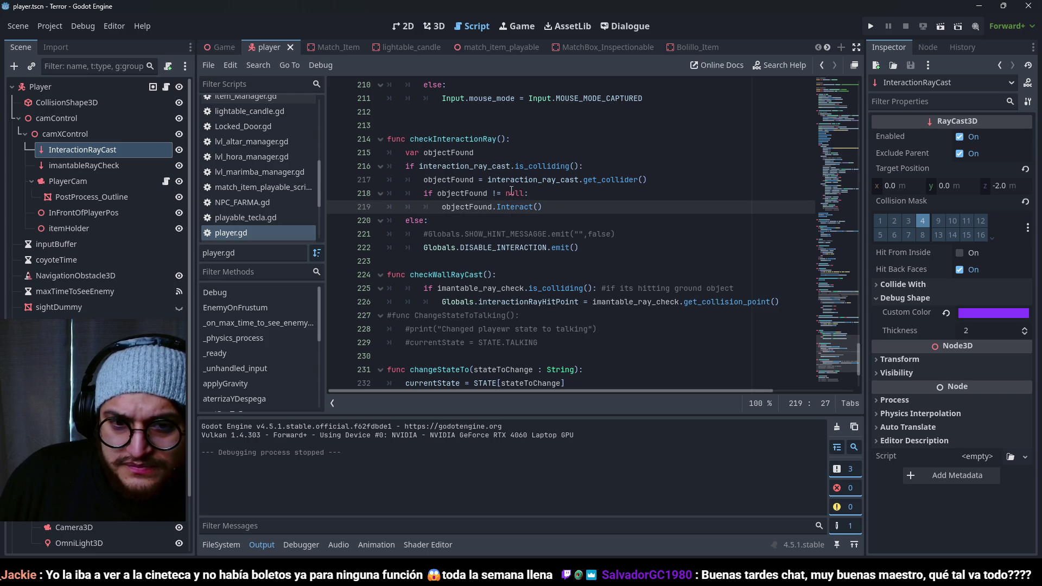
left_click(488, 192)
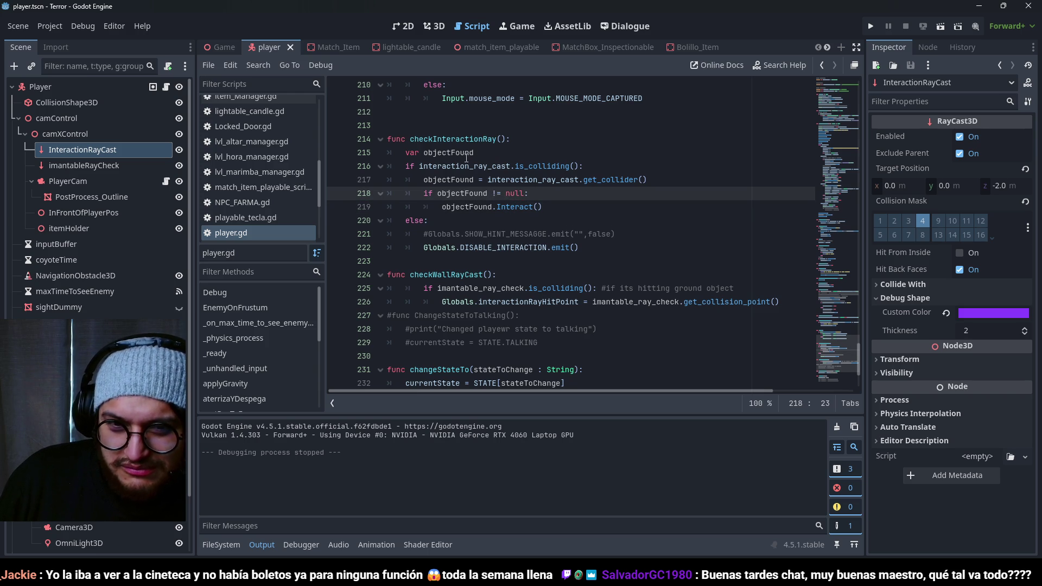
left_click_drag(480, 166, 557, 166)
double_click(535, 247)
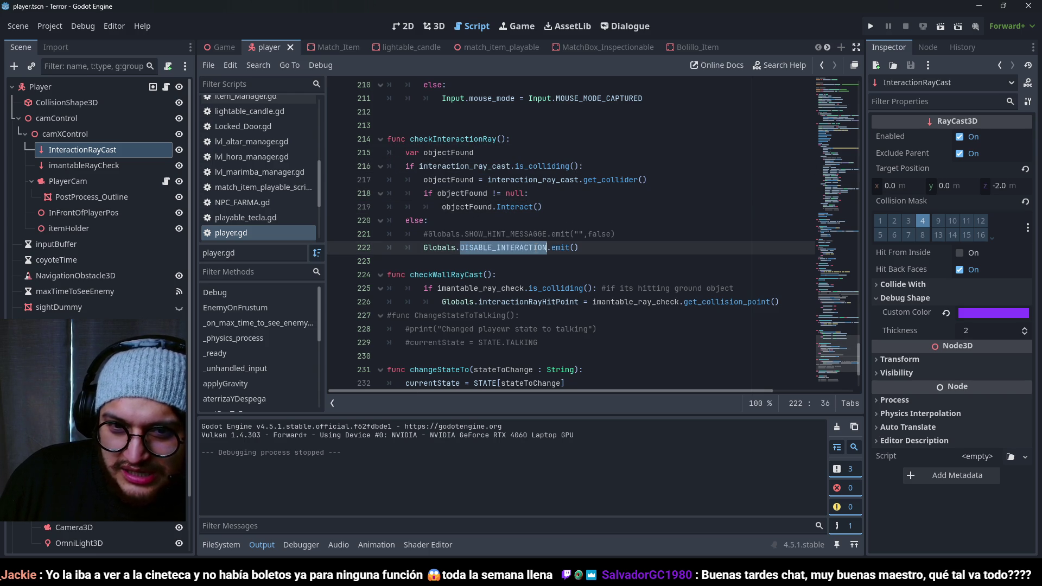
double_click(563, 248)
double_click(532, 249)
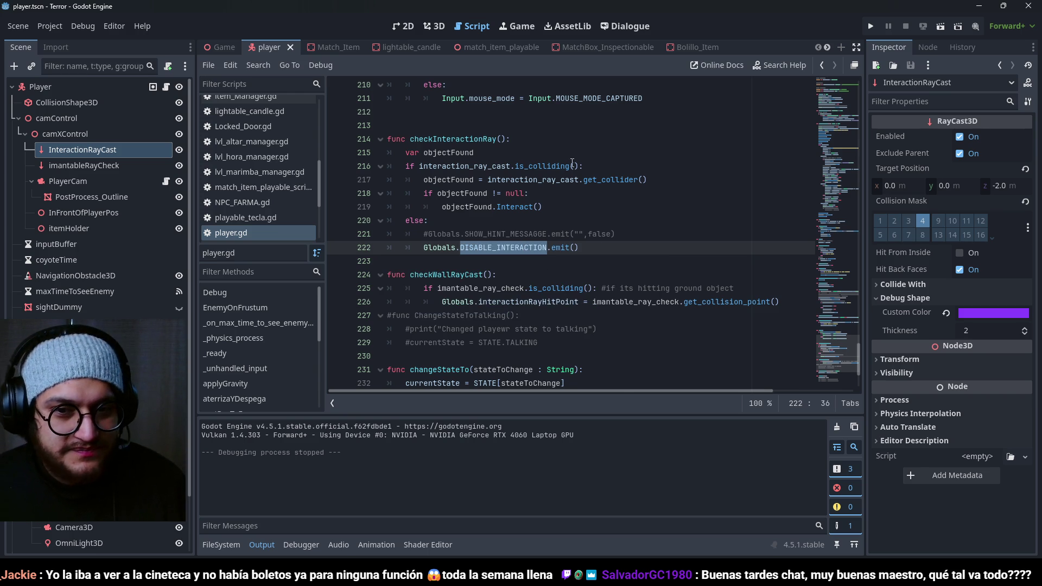
left_click(827, 49)
left_click(827, 49)
Step: Check the Bolillo_Item script's _ready connection, then open the grabbable_object script
left_click(504, 46)
left_click(171, 87)
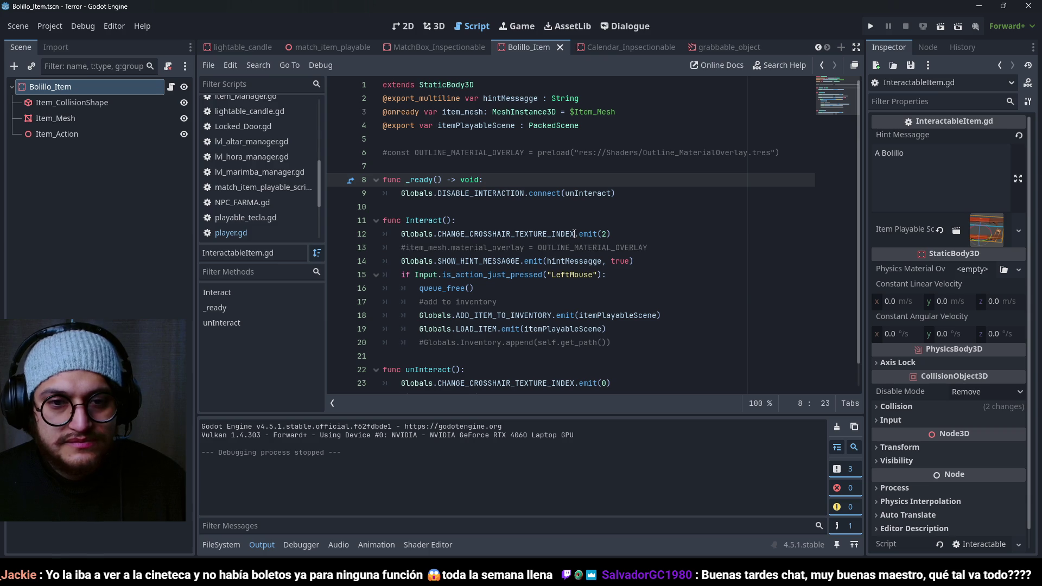
triple_click(592, 194)
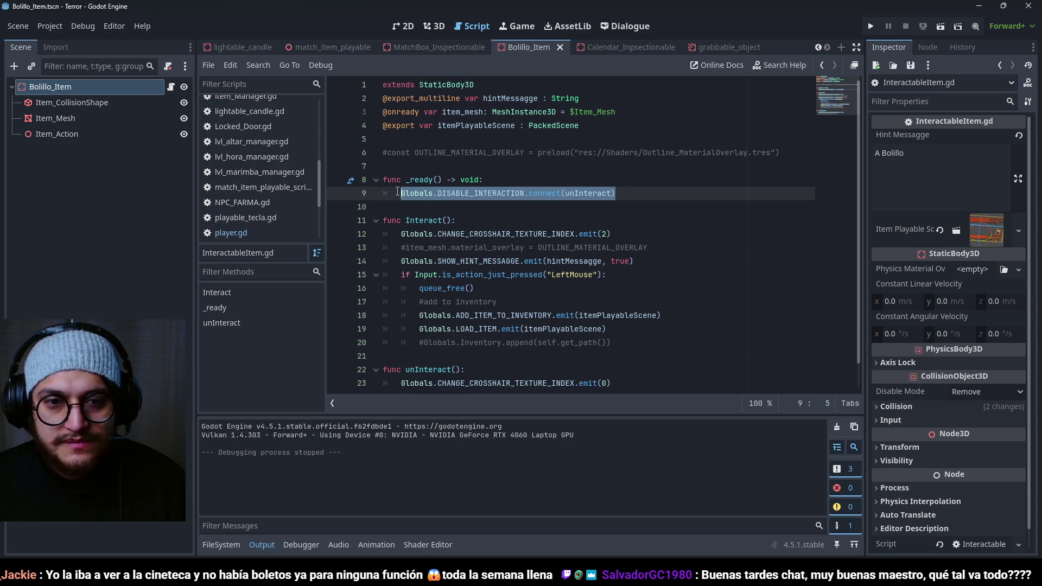
left_click(729, 48)
left_click(171, 87)
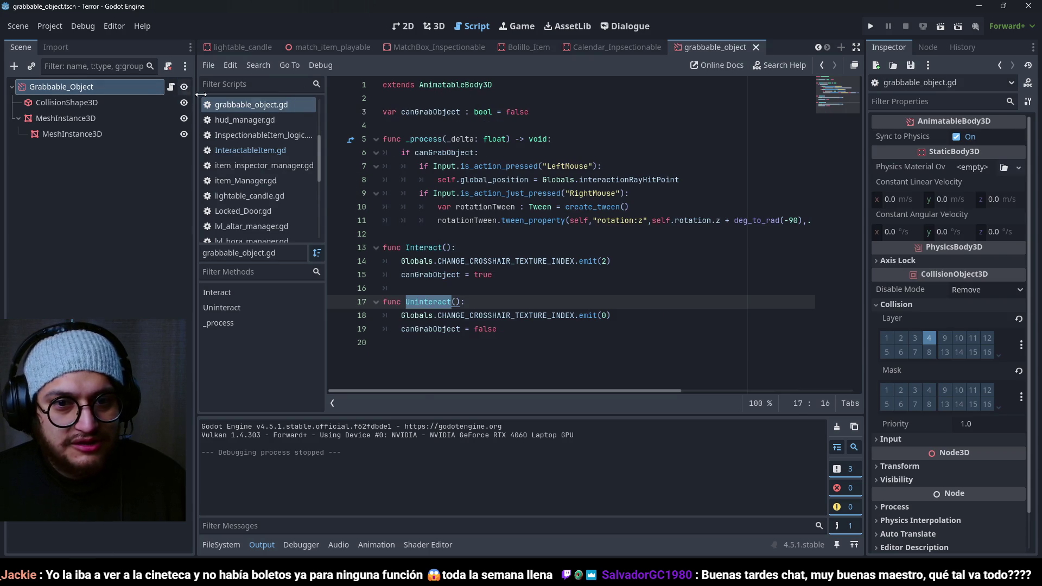
Step: Add a _ready function below canGrabObject with a Globals.DISABLE_INTERACTION.connect(unInteract) call
left_click(549, 115)
key("Return")
key("Return")
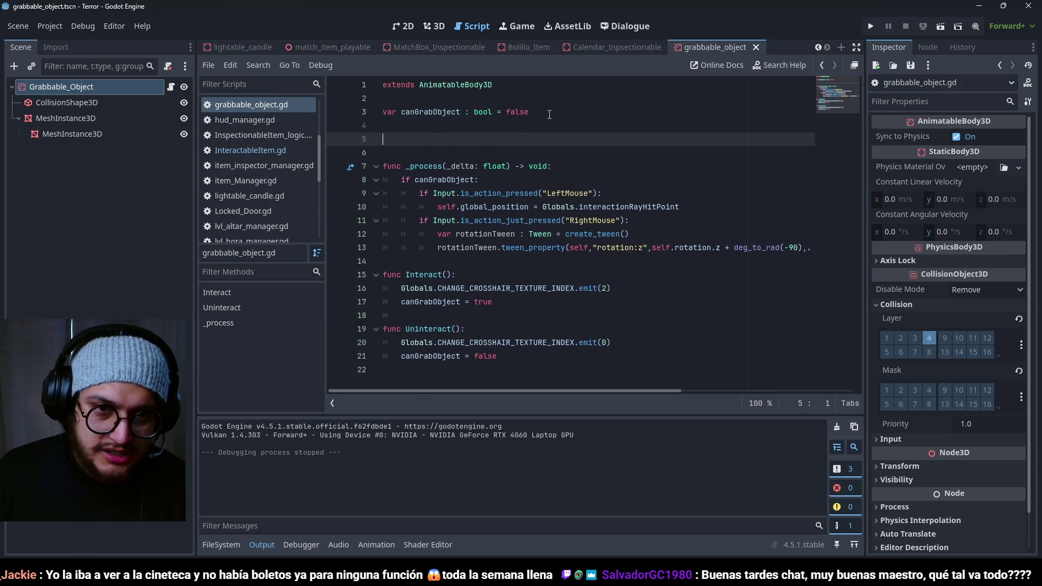
type("func Globals.DISABLE_INTERACTION.connect(unInteract)")
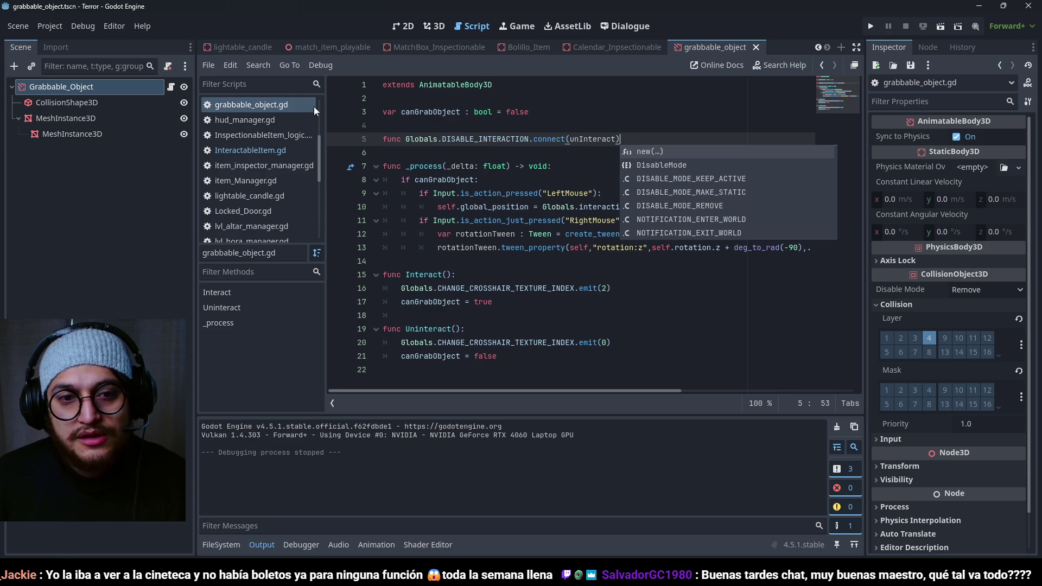
left_click(402, 139)
key("Return")
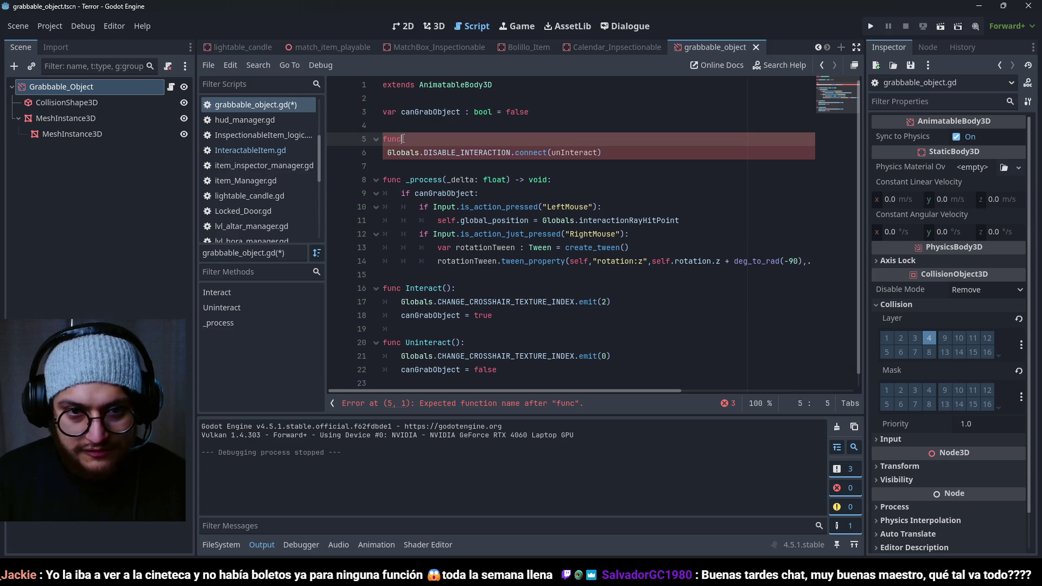
type(" ready()")
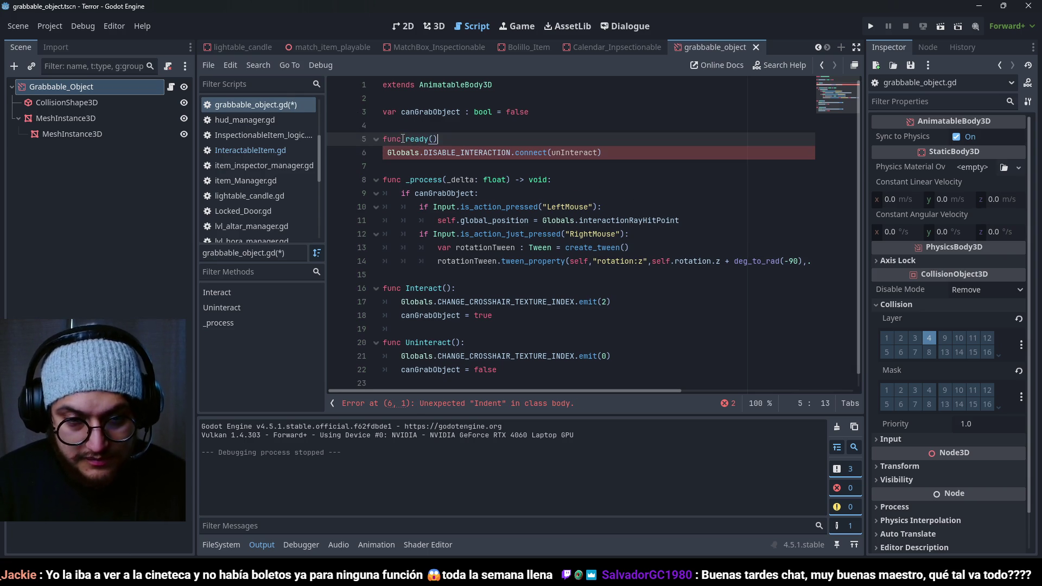
key("BackSpace")
key("BackSpace")
key("BackSpace")
type("rea")
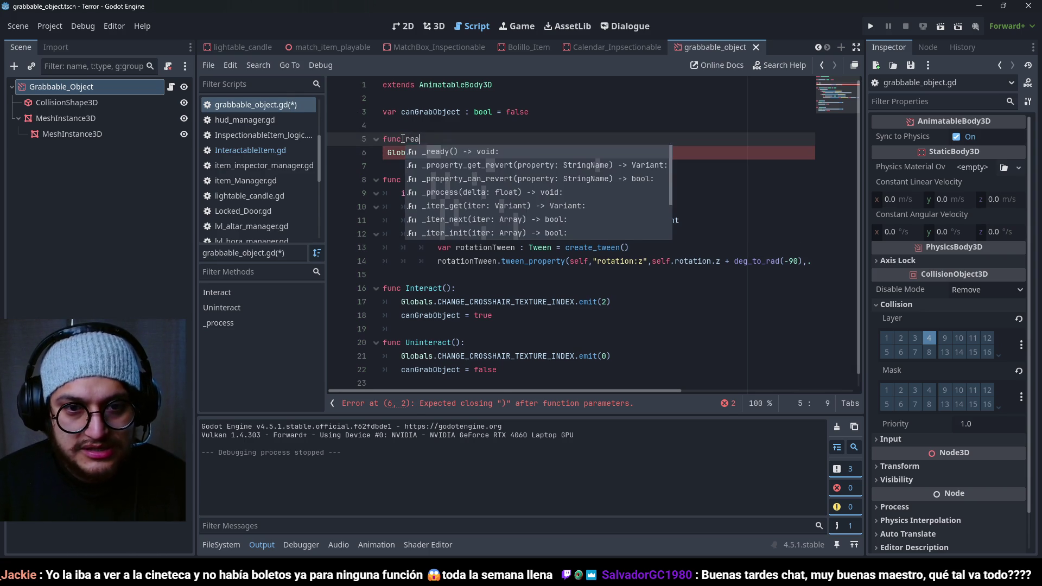
key("Return")
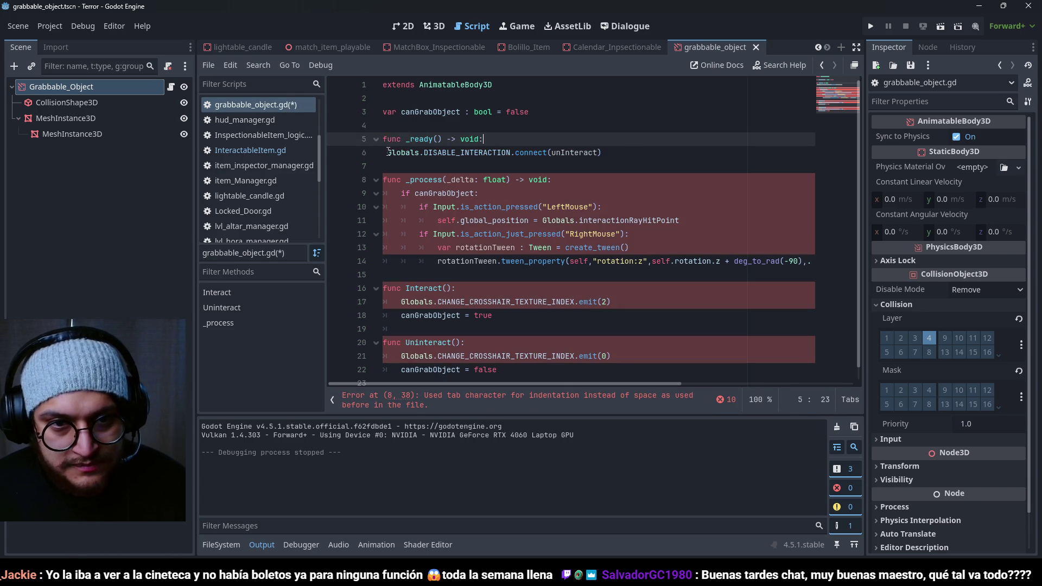
left_click(388, 149)
key("Tab")
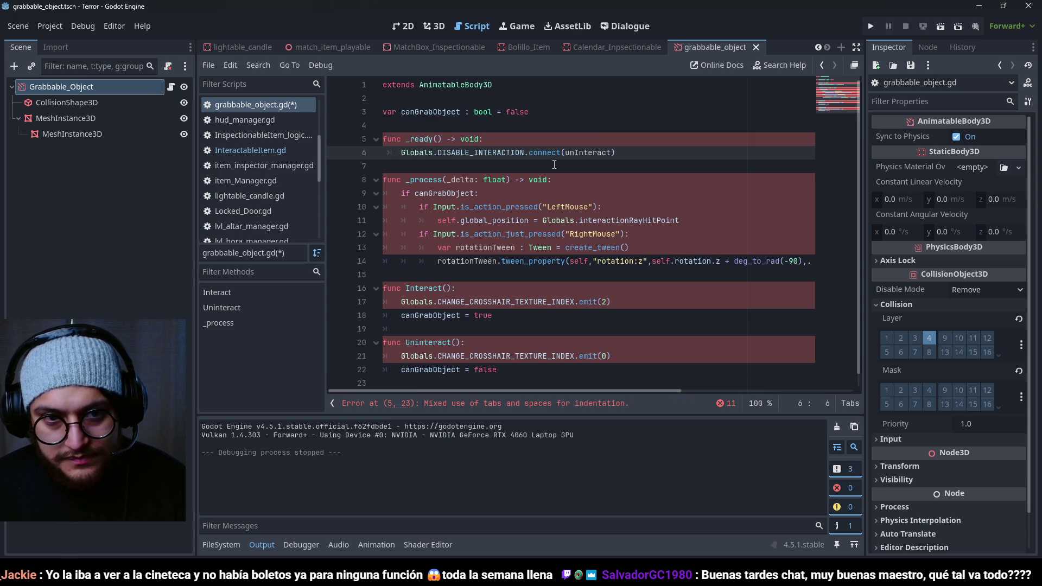
Step: Adjust the connect line's indentation under the _ready declaration
scroll(513, 161, "down", 1)
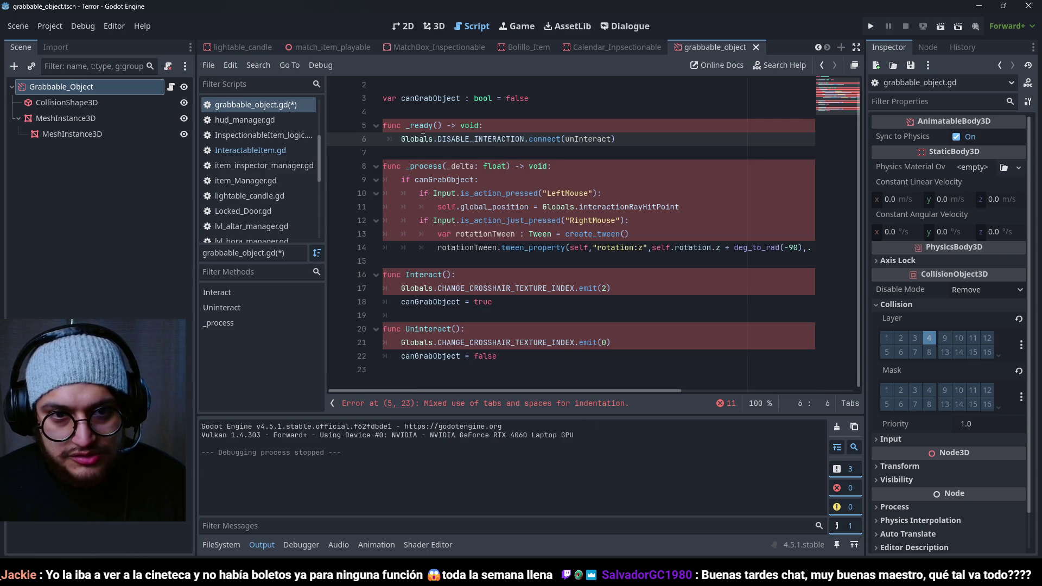
key("BackSpace")
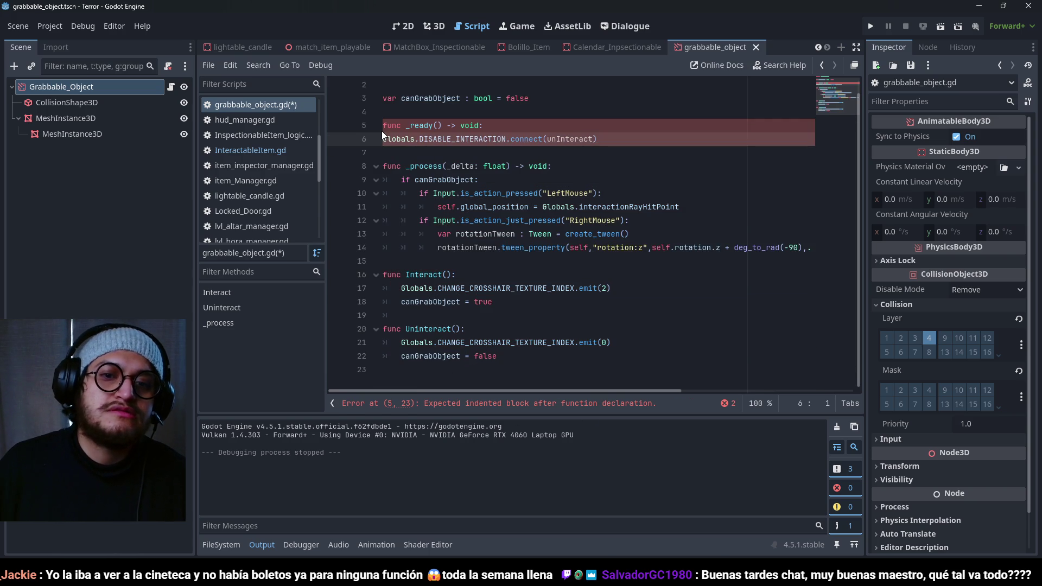
left_click(386, 117)
key("Down")
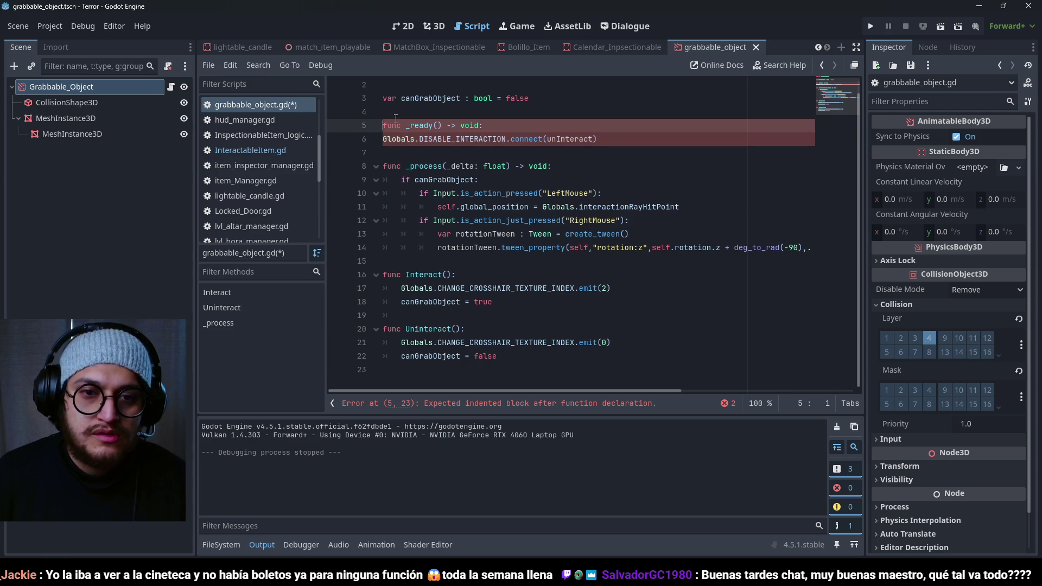
key("Down")
key("Tab")
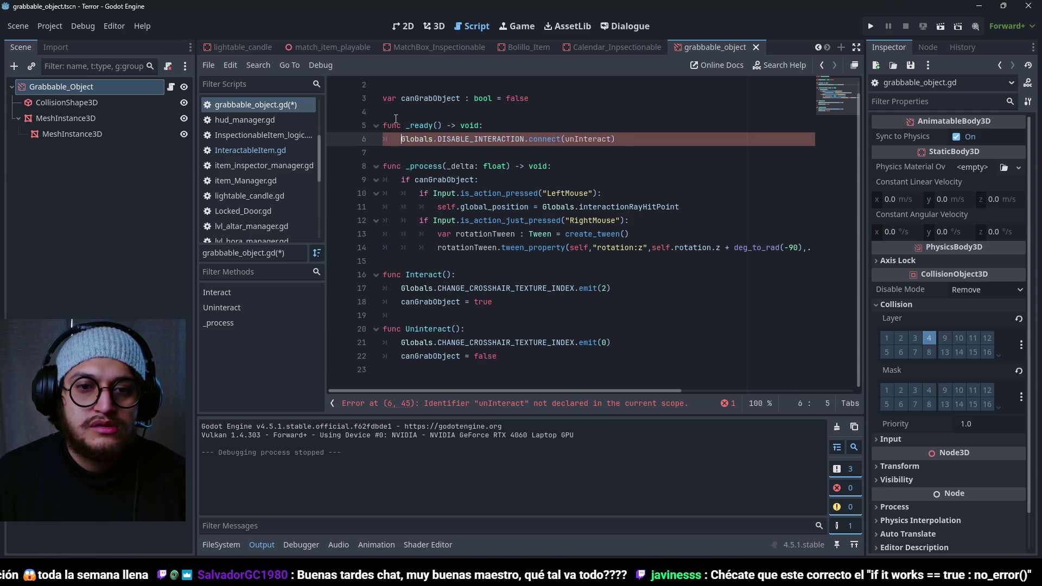
scroll(396, 118, "up", 1)
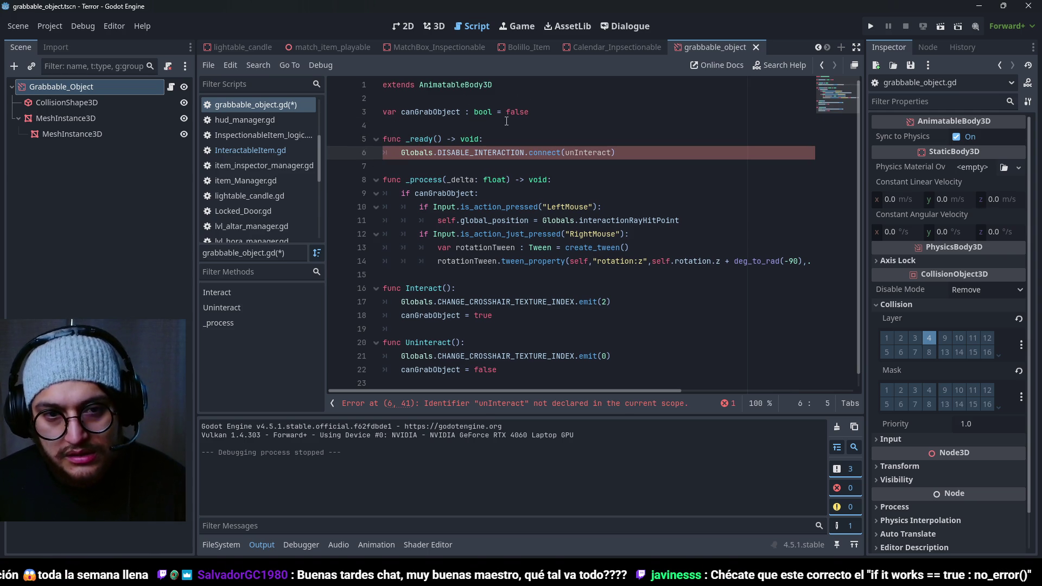
key("BackSpace")
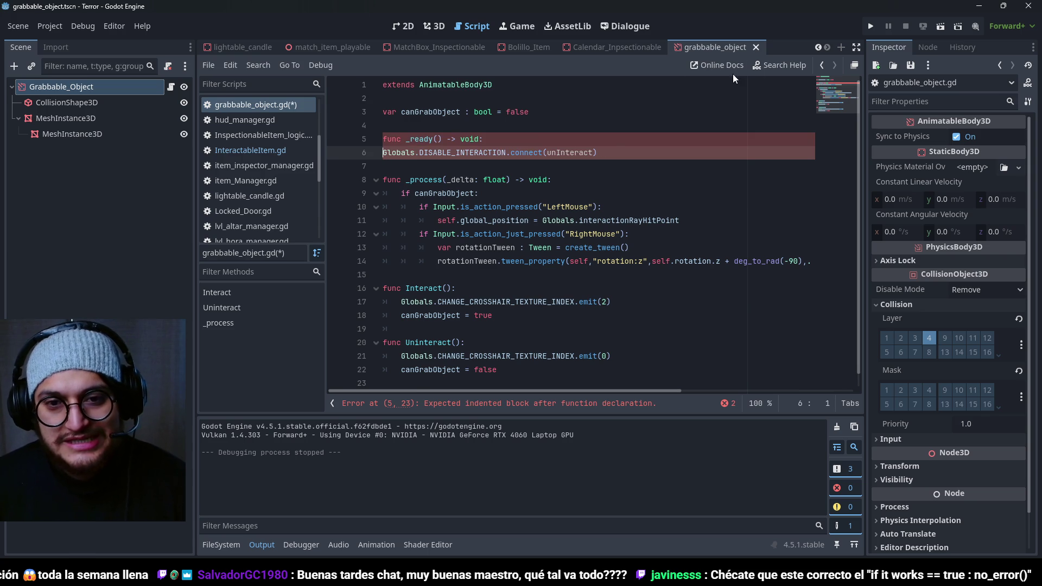
Step: Write an indented Globals.DISABLE_INTERACTION.connect line inside _ready using autocomplete
left_click(599, 139)
key("Return")
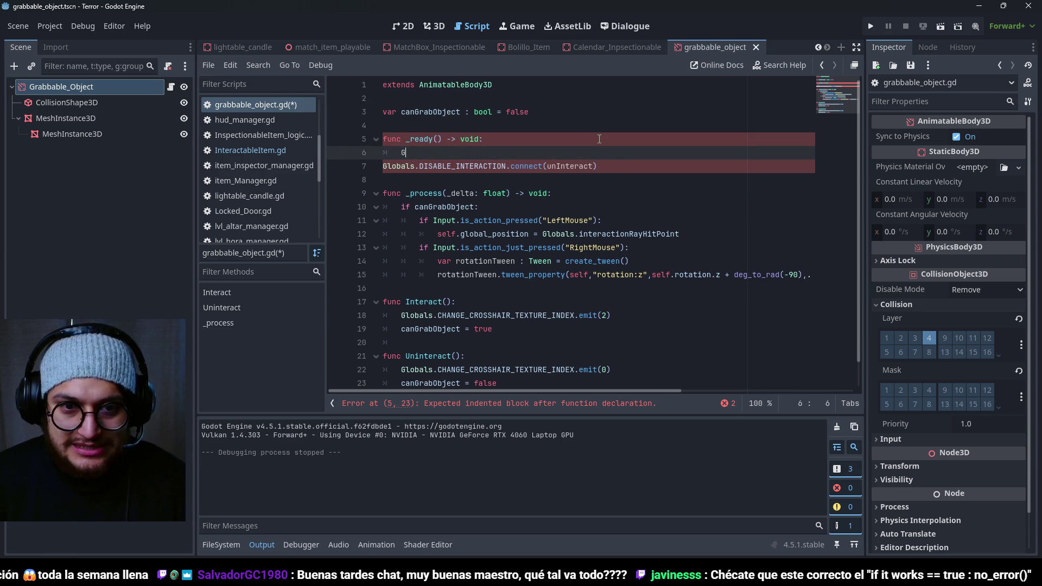
type("Globals.i")
key("BackSpace")
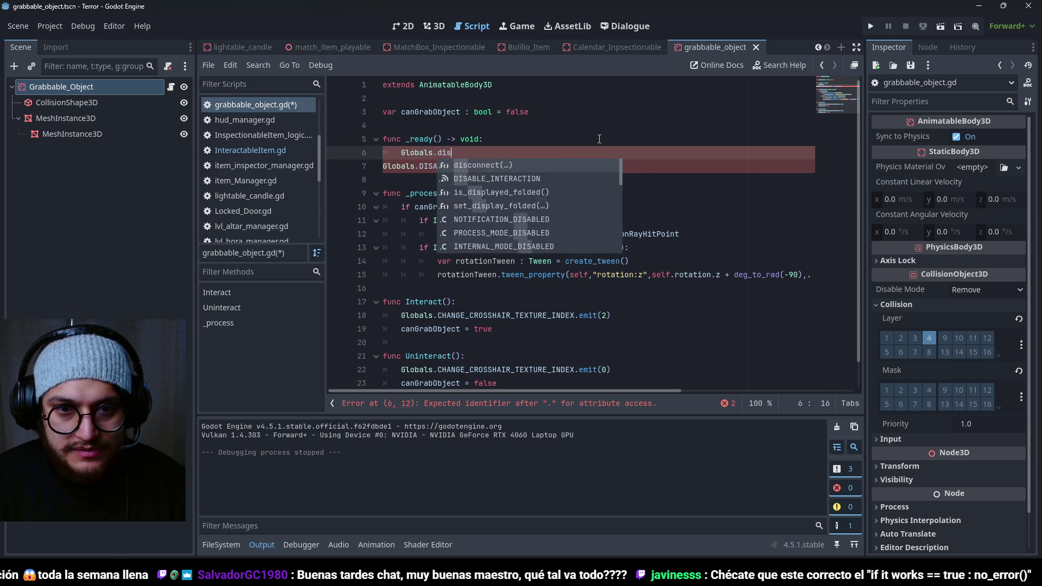
type("DI")
key("Return")
type(".connect(")
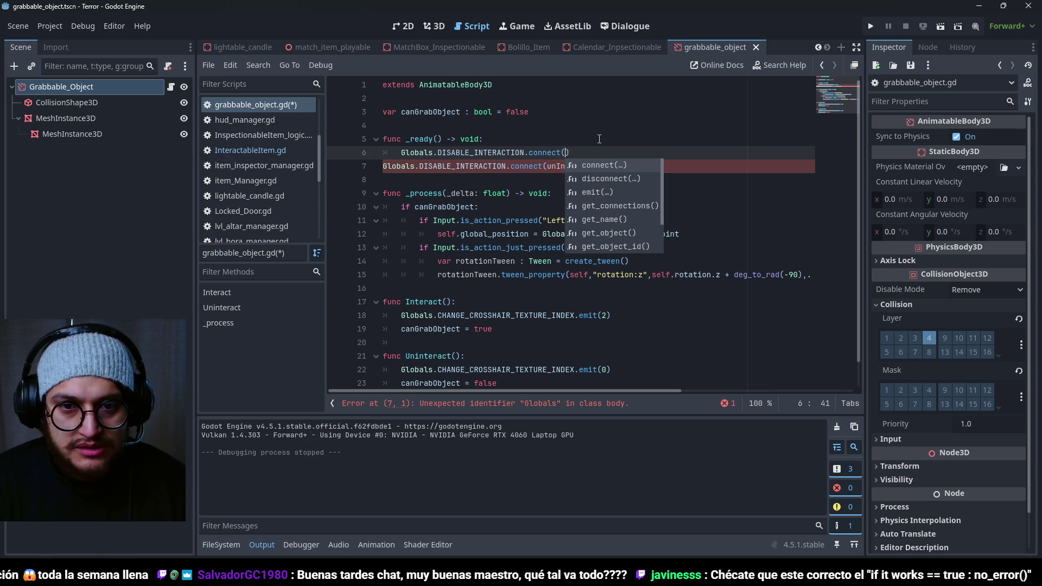
key("Return")
Step: Rename the Uninteract function to unInteract and pass unInteract to the connect call
scroll(485, 320, "down", 1)
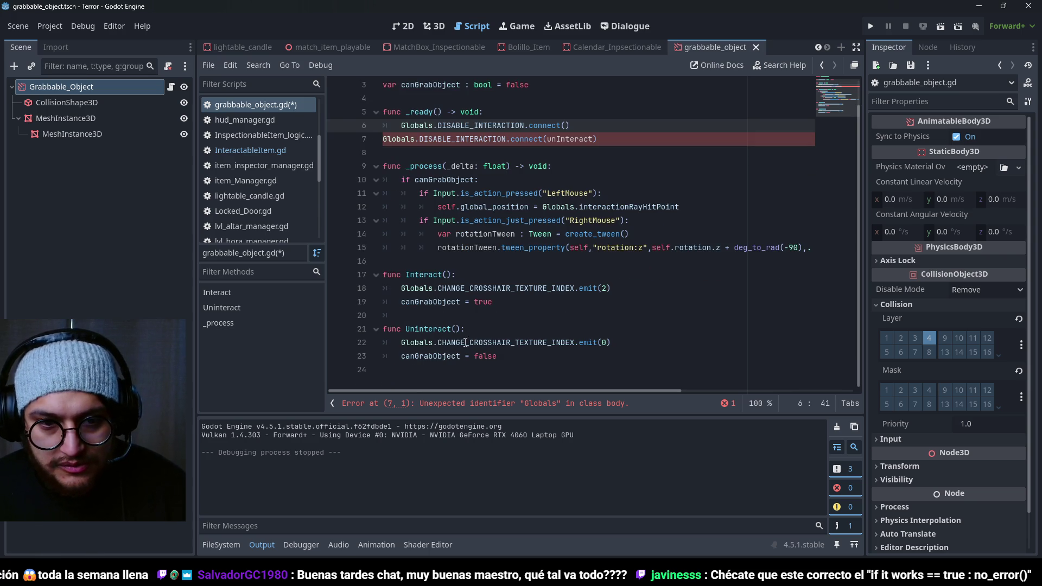
double_click(574, 142)
key("ctrl+c")
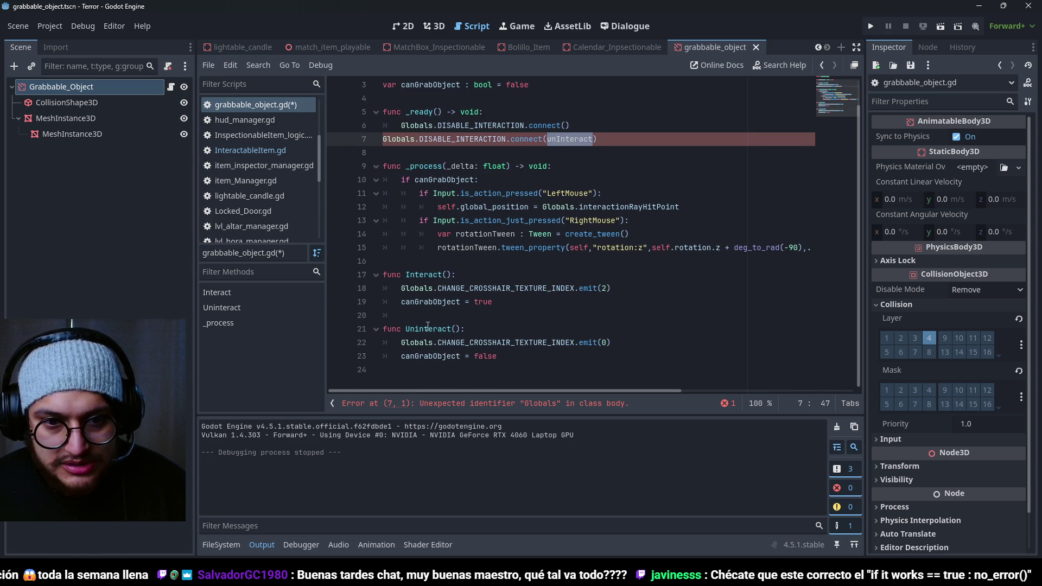
double_click(448, 328)
key("ctrl+v")
left_click(565, 125)
key("ctrl+v")
Step: Delete the duplicate unindented connect line and save the script
key("shift+Home")
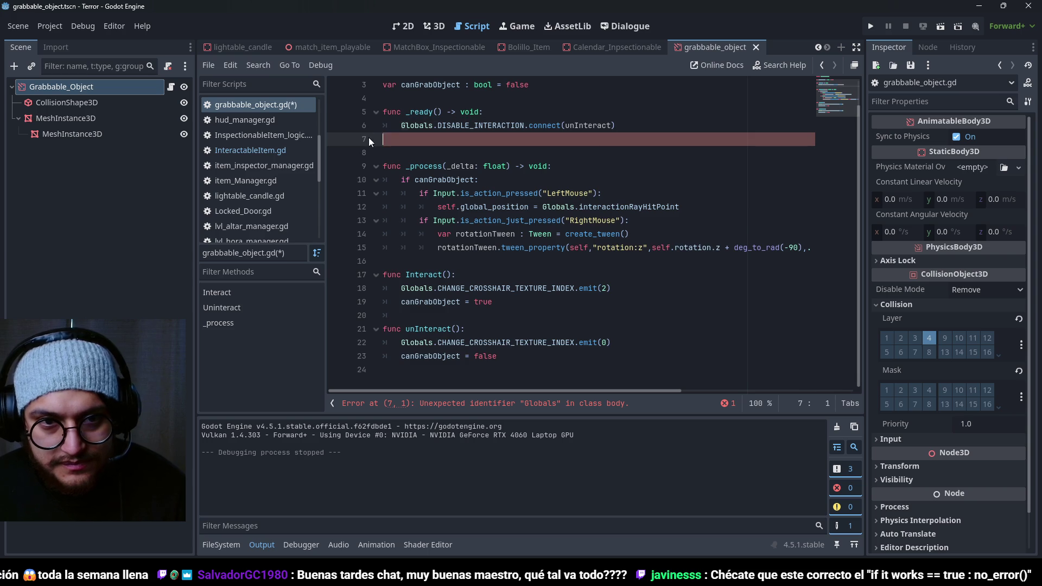
key("BackSpace")
key("BackSpace")
key("ctrl+s")
Step: Run the project to playtest grabbing the object
left_click(589, 136)
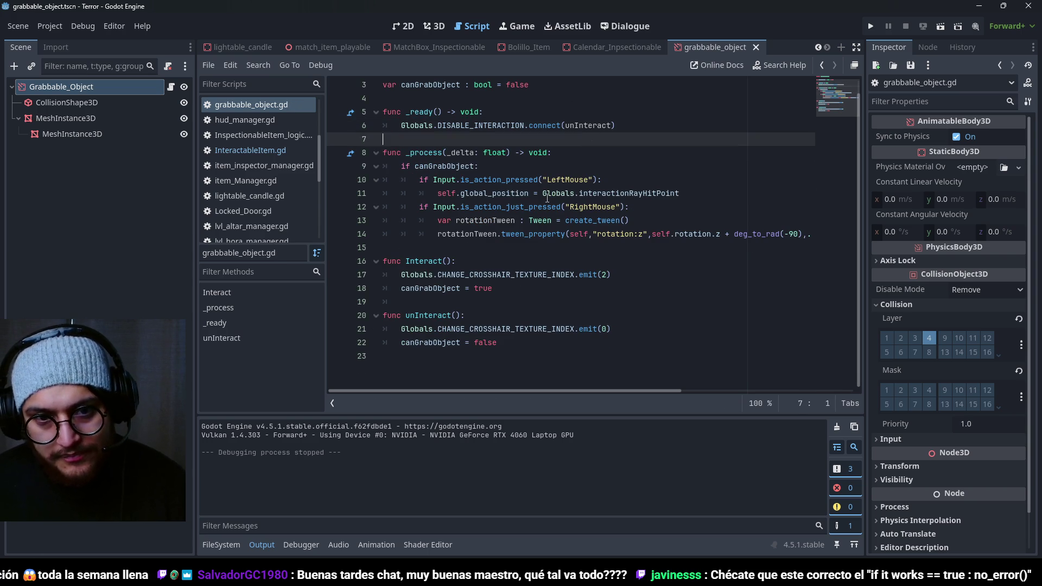
left_click(545, 193)
key("F5")
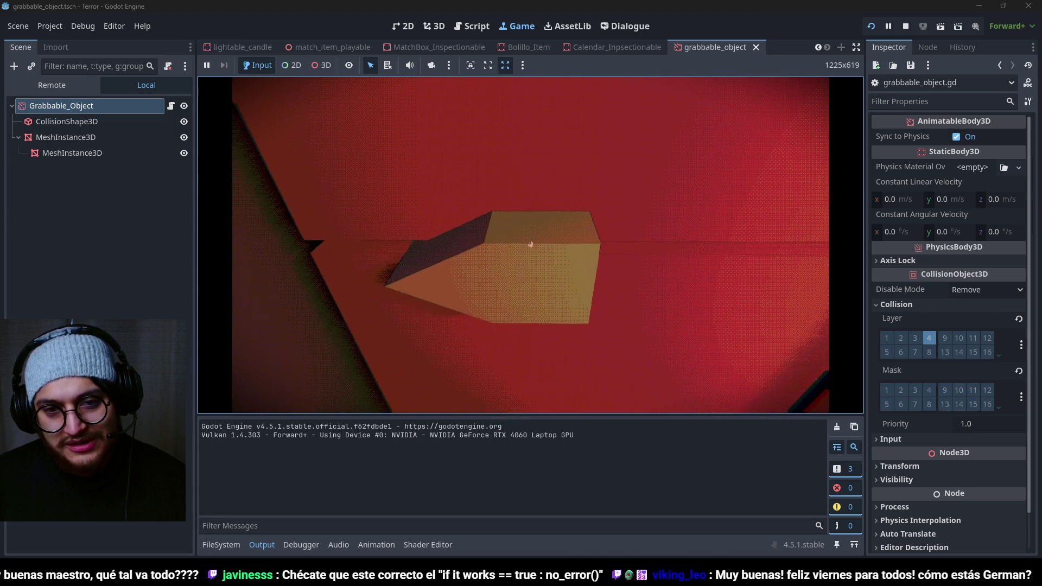
Step: Stop the running game after testing the wedge grab
key("F8")
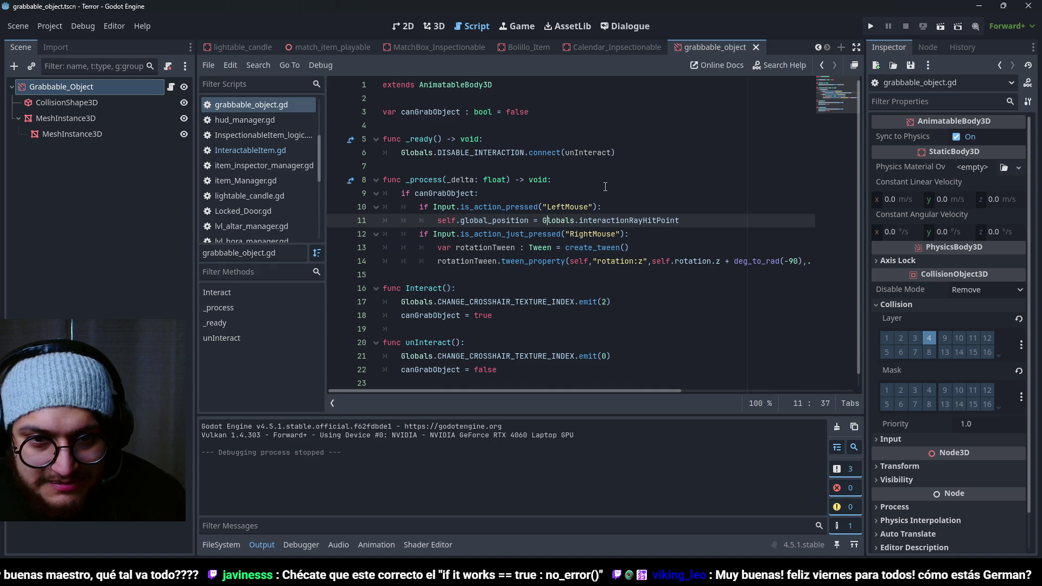
Step: Save, then add an if Input.is_action_pressed("LeftMouse") check at the top of unInteract
left_click(603, 207)
left_click(552, 234)
left_click(429, 343, "ctrl")
key("ctrl+s")
left_click(489, 347)
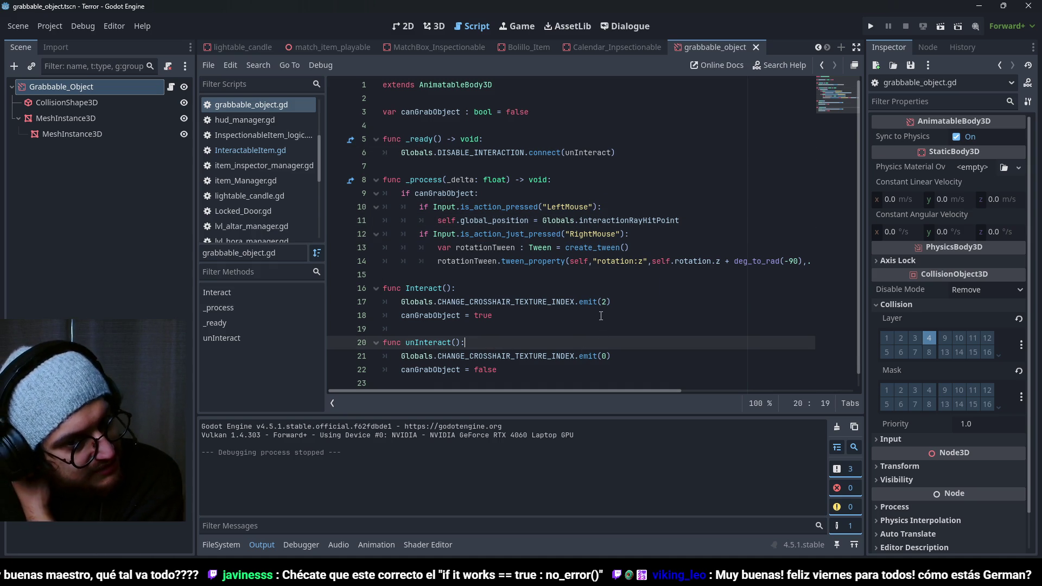
key("Return")
type("if Input.is_action")
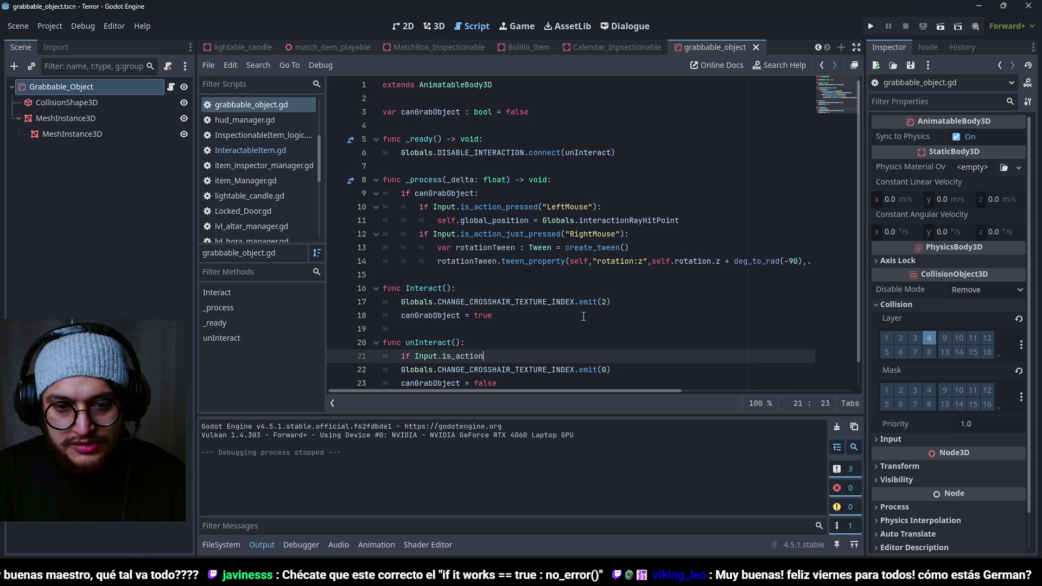
type("_p")
key("Return")
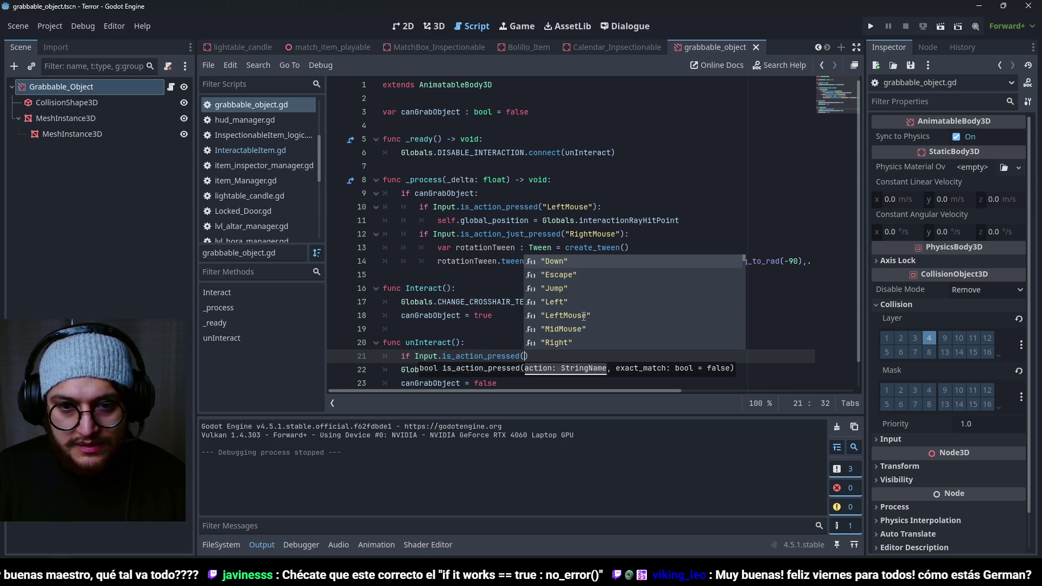
key("Return")
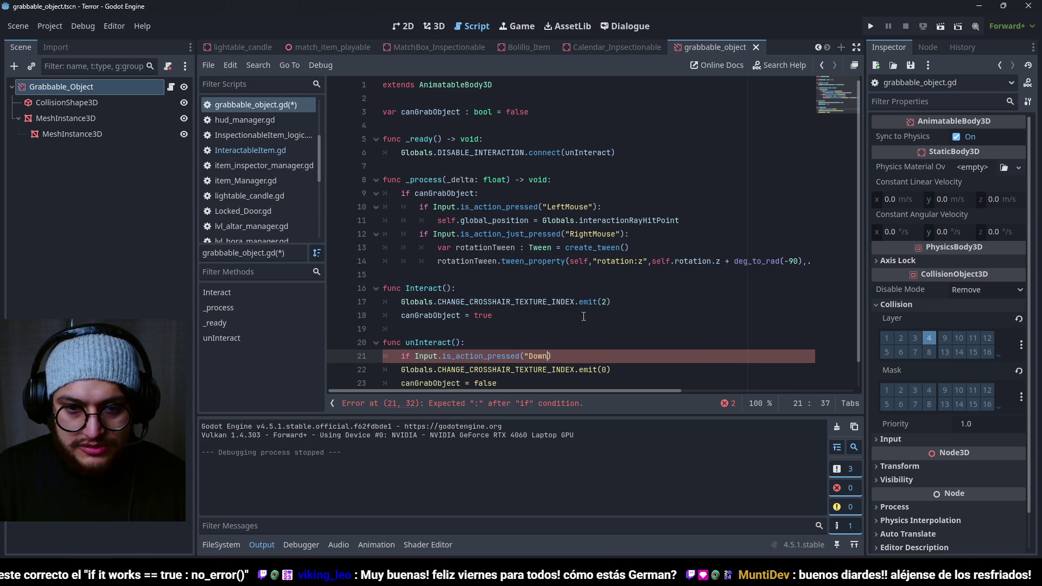
type("\"L")
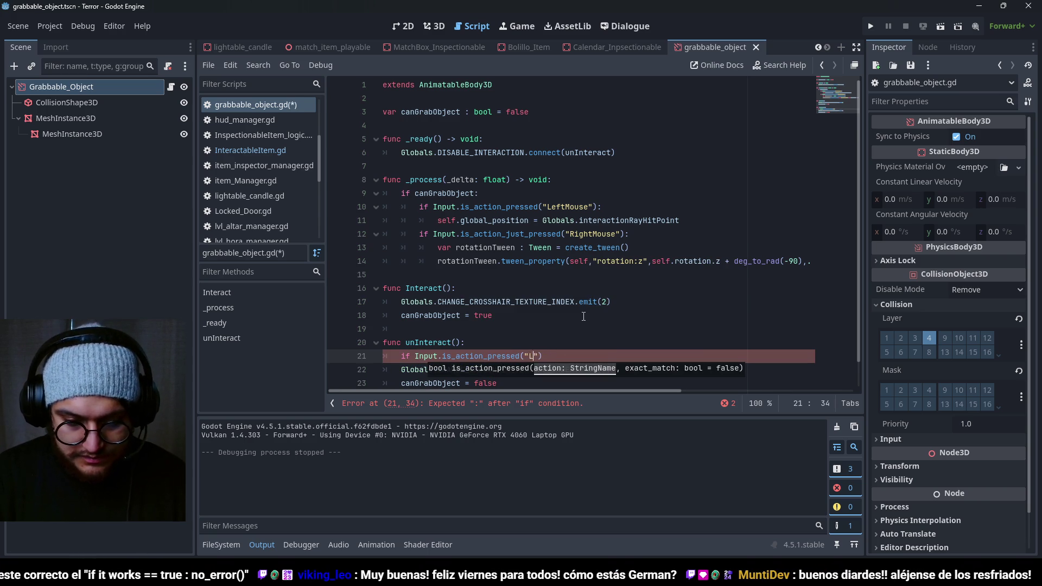
type("eft")
key("Down")
key("Return")
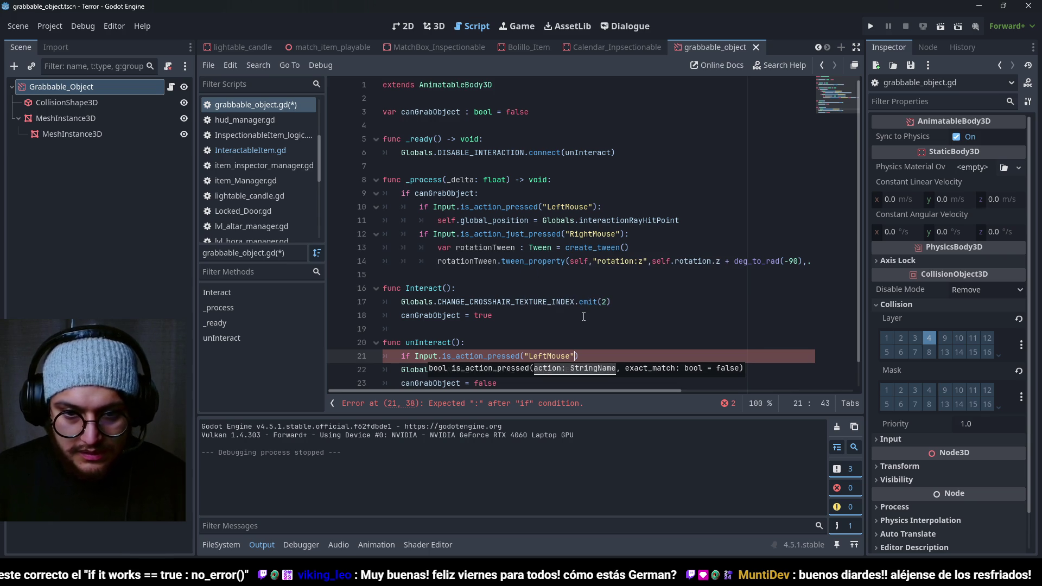
Step: Indent the crosshair and canGrabObject reset lines under the LeftMouse check and run the game
scroll(485, 288, "down", 1)
mouse_move(509, 356)
left_mouse_down()
mouse_move(399, 356)
mouse_move(384, 343)
left_mouse_up()
key("Tab")
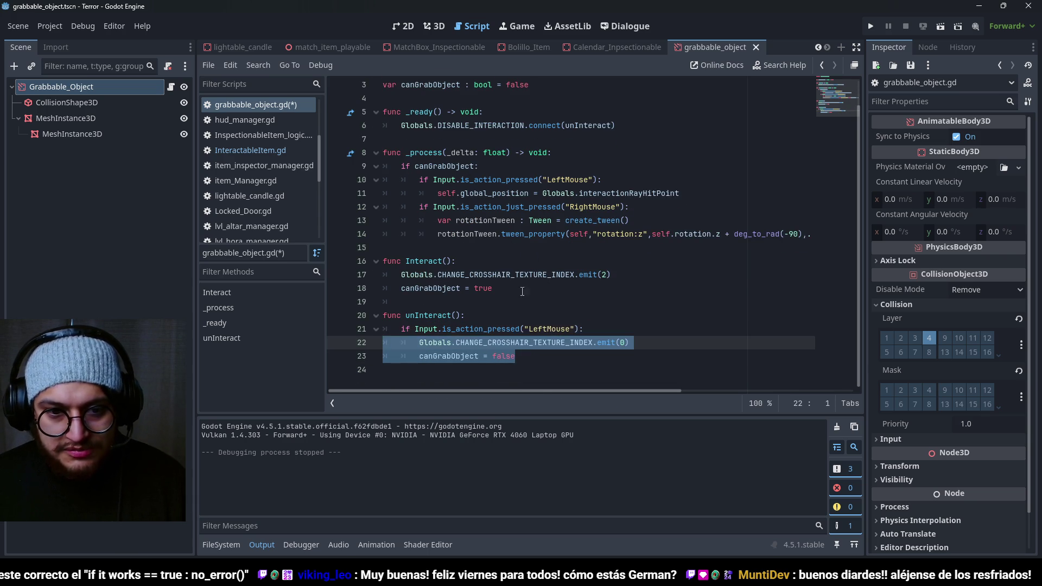
left_click(521, 302)
key("F5")
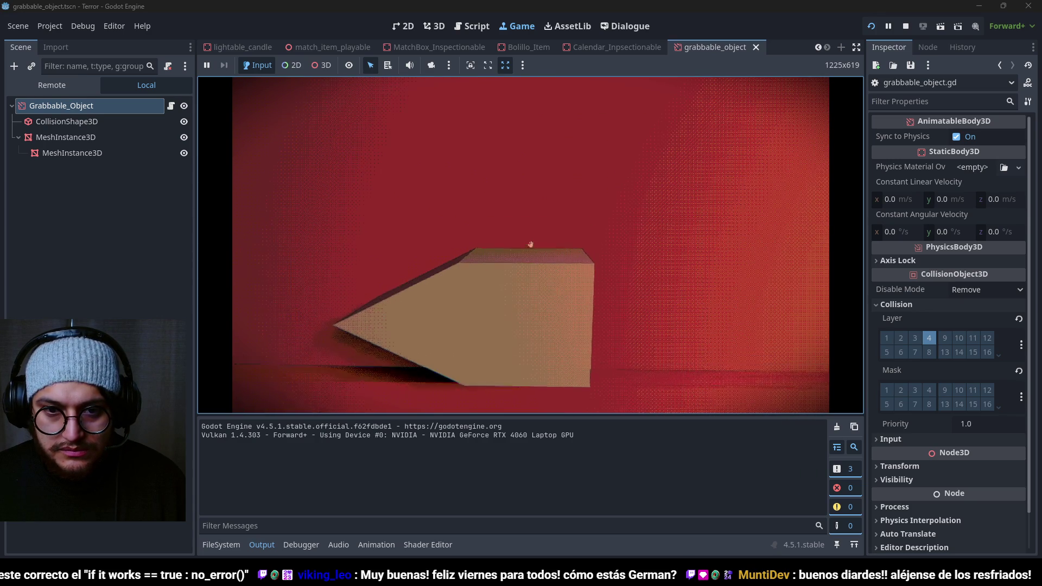
Step: Stop the game after testing the LeftMouse check in unInteract
key("F8")
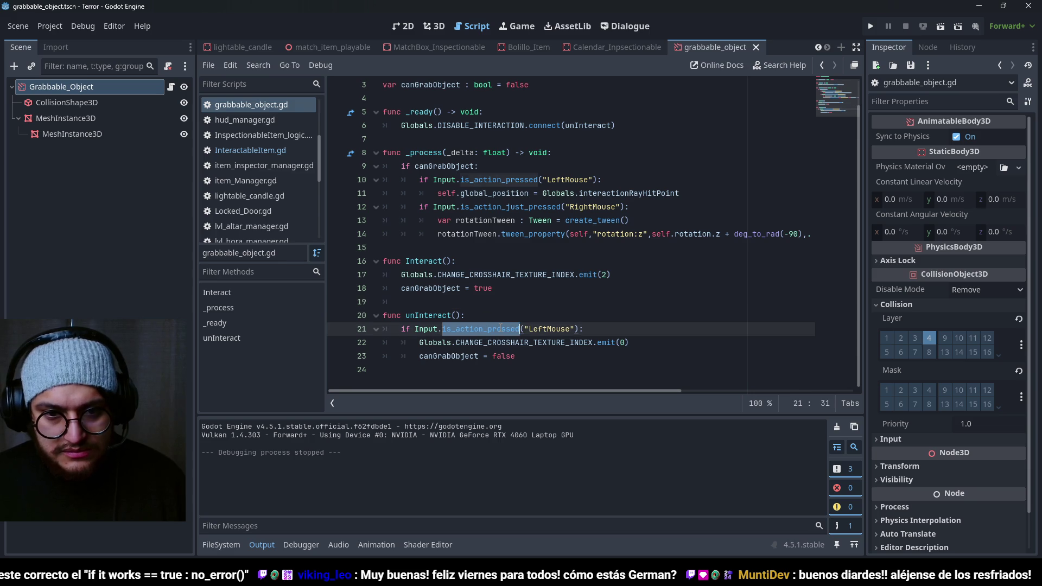
Step: Replace is_action_pressed with is_action_just_released in unInteract, then playtest and stop the game
double_click(501, 328)
type("i")
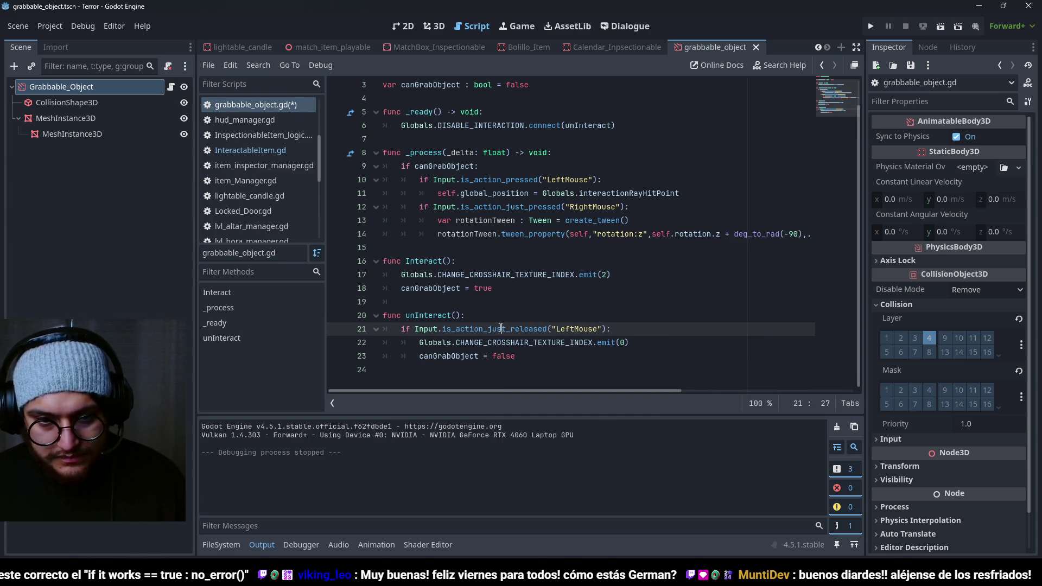
key("F5")
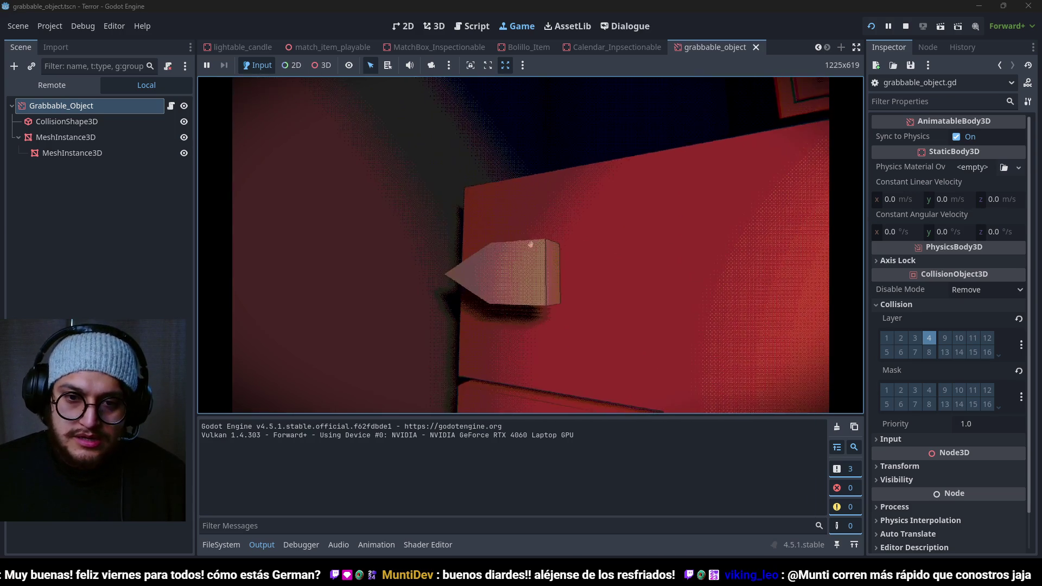
key("F8")
Step: Undo the LeftMouse check so unInteract has its original two lines
key("ctrl+z")
key("ctrl+z")
key("ctrl+z")
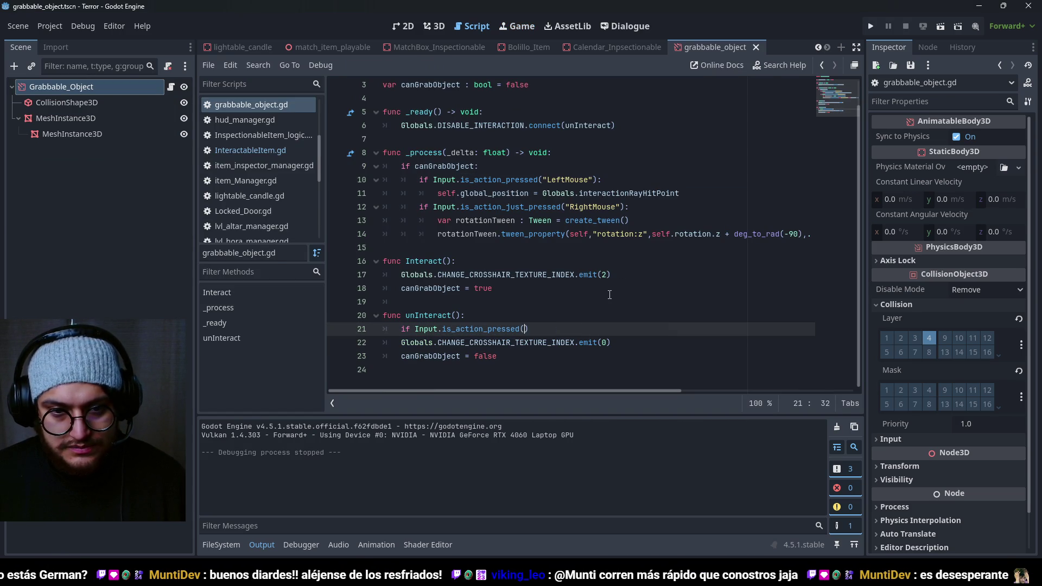
key("ctrl+z")
key("ctrl+z")
key("ctrl+z")
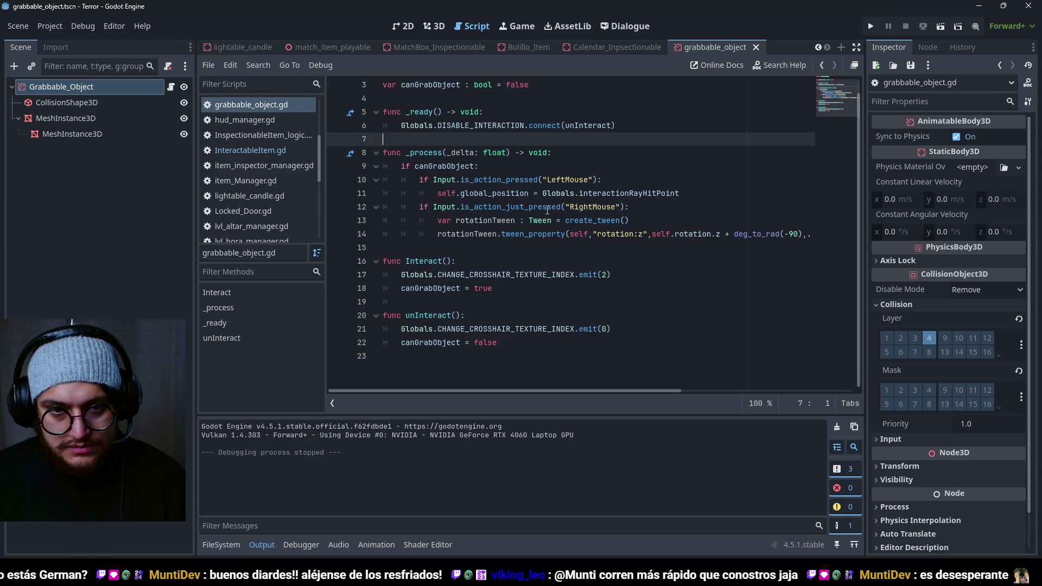
left_click(509, 180)
left_click(510, 193)
left_click(509, 181)
left_click(510, 193)
double_click(510, 207)
double_click(597, 207)
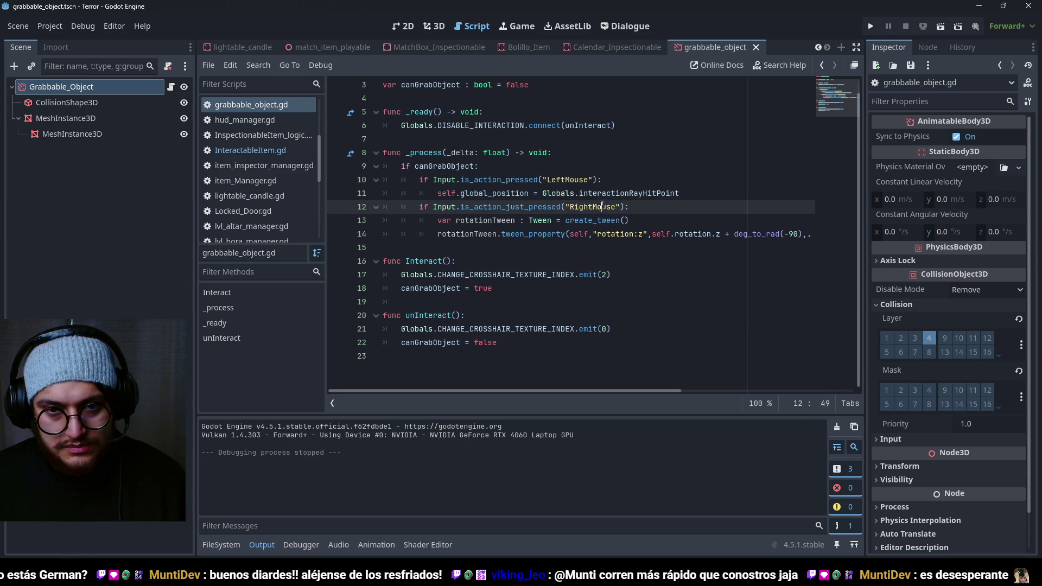
left_click(613, 166)
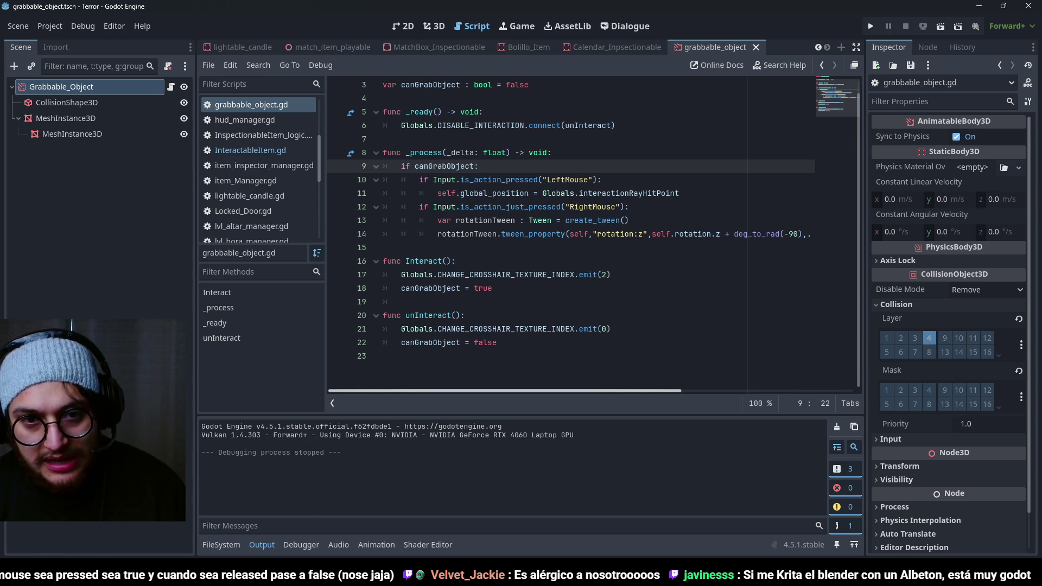
Step: Comment out the two _ready signal connection lines with Ctrl+K and run the game
left_click_drag(620, 126, 382, 113)
key("ctrl+k")
key("F5")
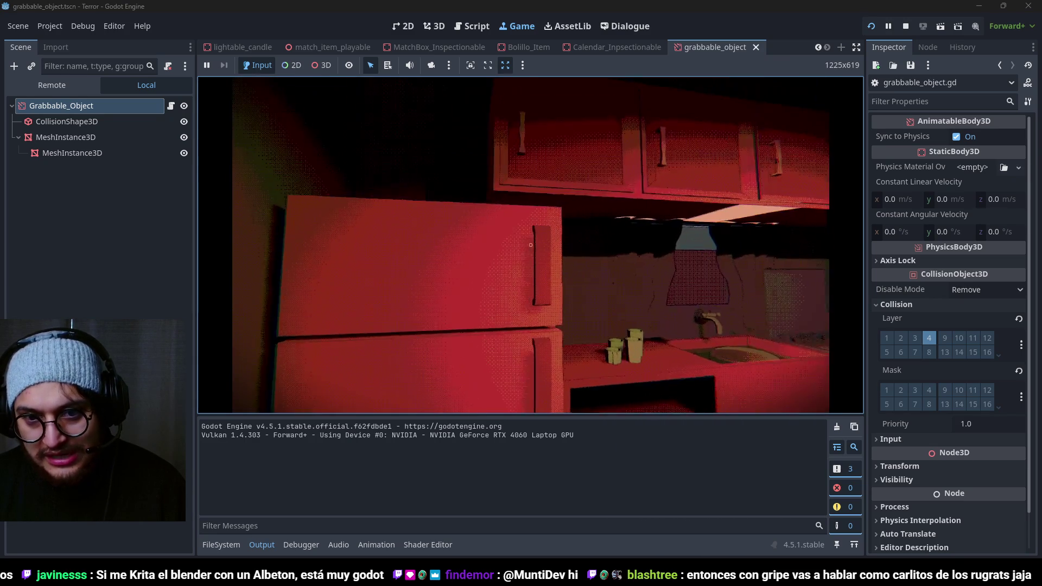
Step: Walk the wedge to the kitchen fridge across two playtest runs, then stop the game
key("w")
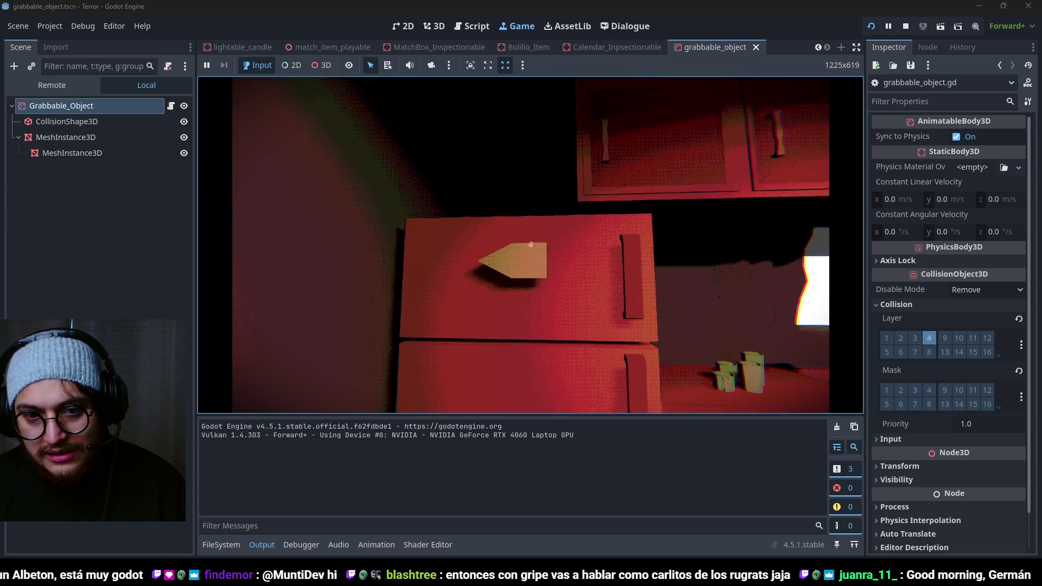
mouse_move(531, 245)
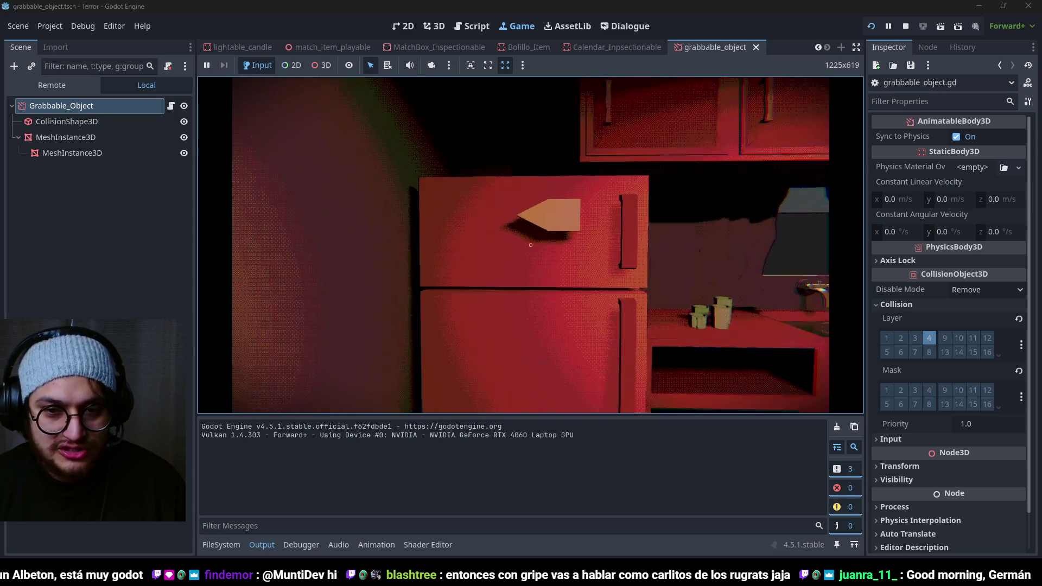
key("F8")
key("F5")
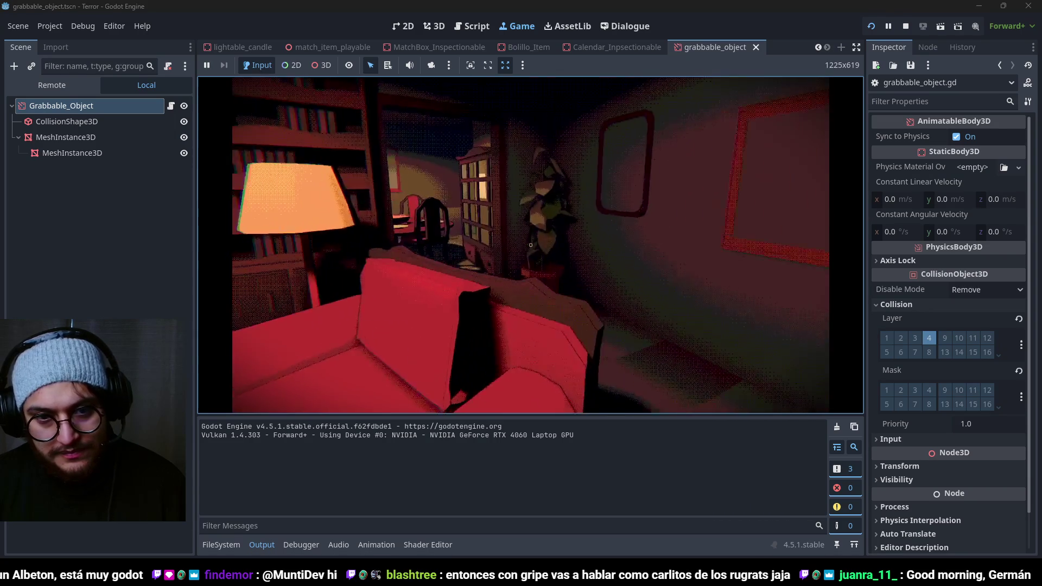
key("w")
key("w")
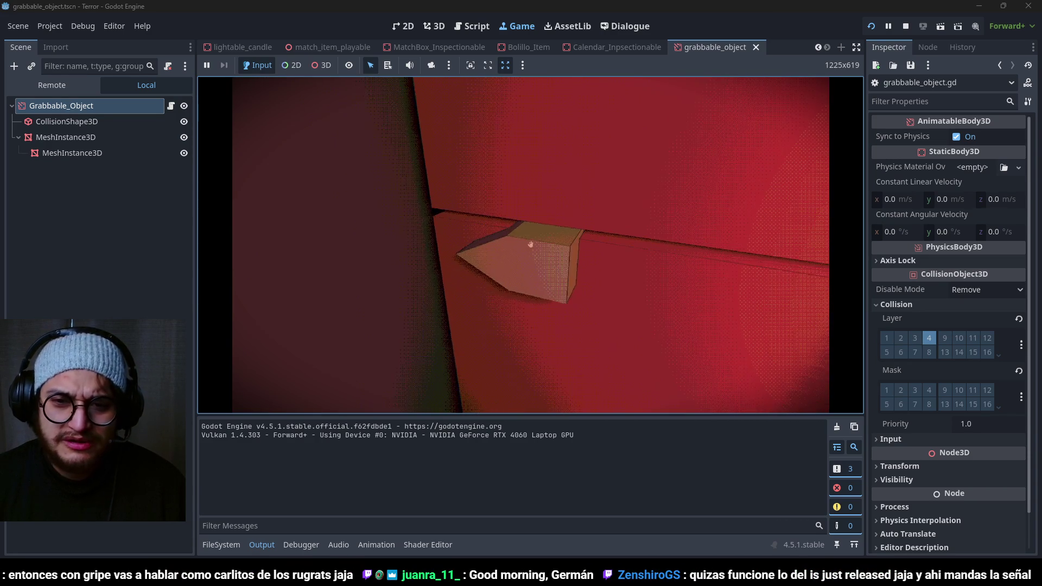
key("F8")
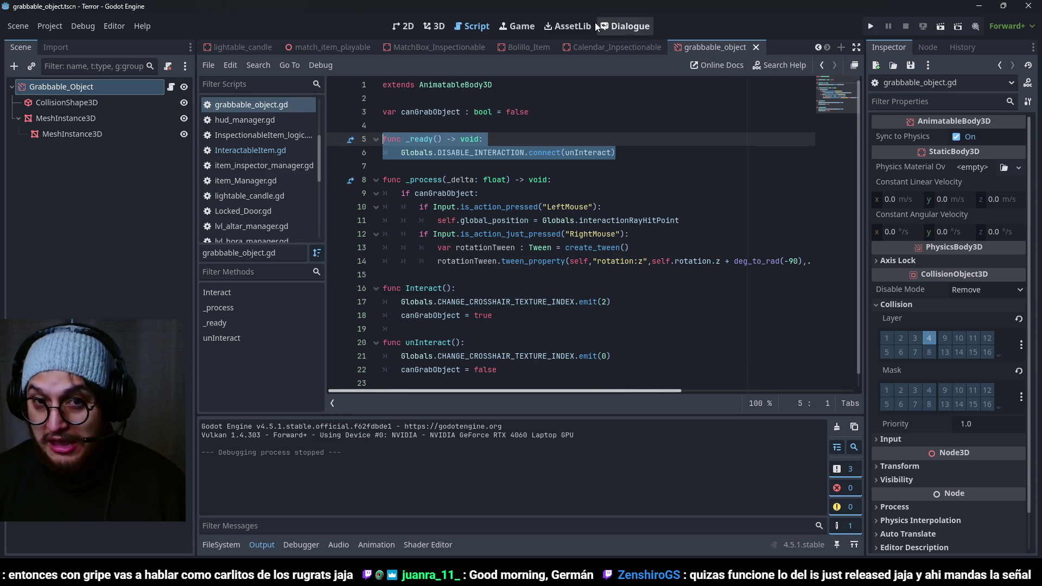
left_click(446, 27)
Step: Orbit around the Grabbable_Object and switch to Top view
scroll(562, 201, "up", 3)
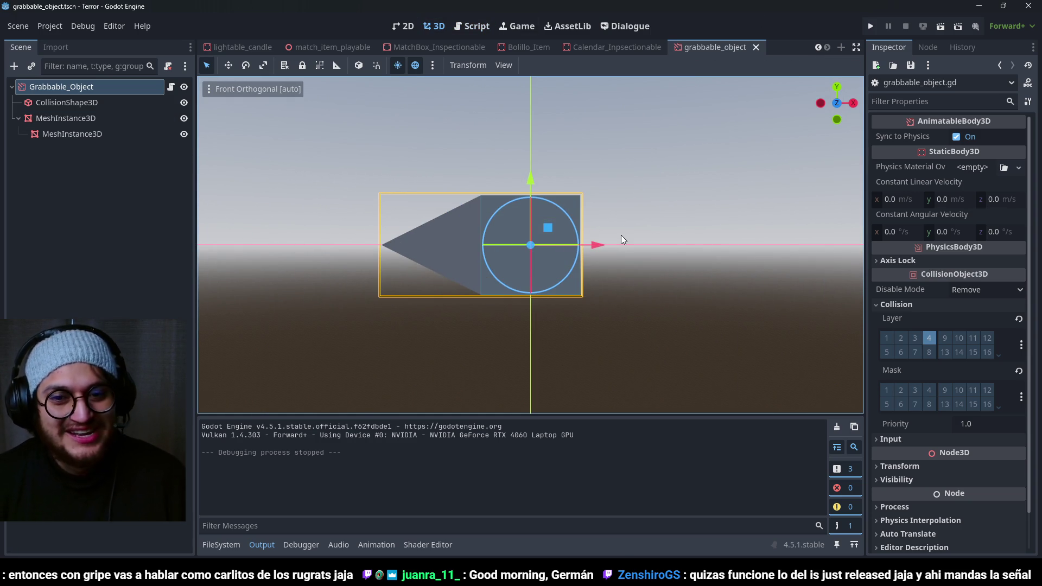
left_click_drag(563, 259, 363, 302)
scroll(354, 299, "up", 3)
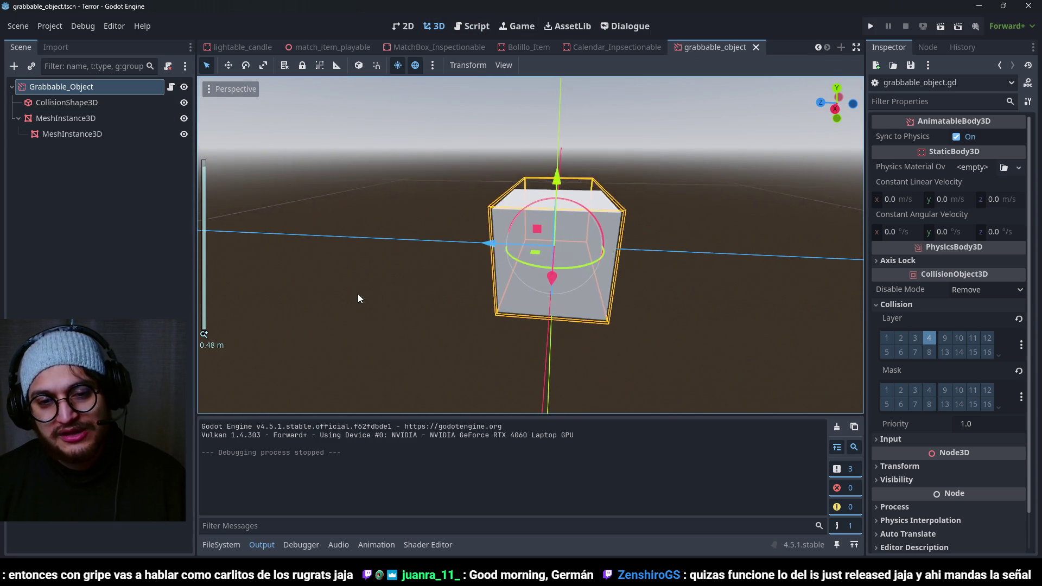
mouse_move(631, 246)
left_mouse_down()
mouse_move(701, 232)
mouse_move(490, 272)
mouse_move(418, 268)
mouse_move(593, 243)
mouse_move(709, 196)
mouse_move(535, 291)
mouse_move(463, 282)
mouse_move(537, 261)
left_mouse_up()
scroll(537, 262, "up", 2)
key("KP_7")
Step: Move CollisionShape3D and both MeshInstance3D nodes along Z, save the scene, and run the game
left_click(96, 103)
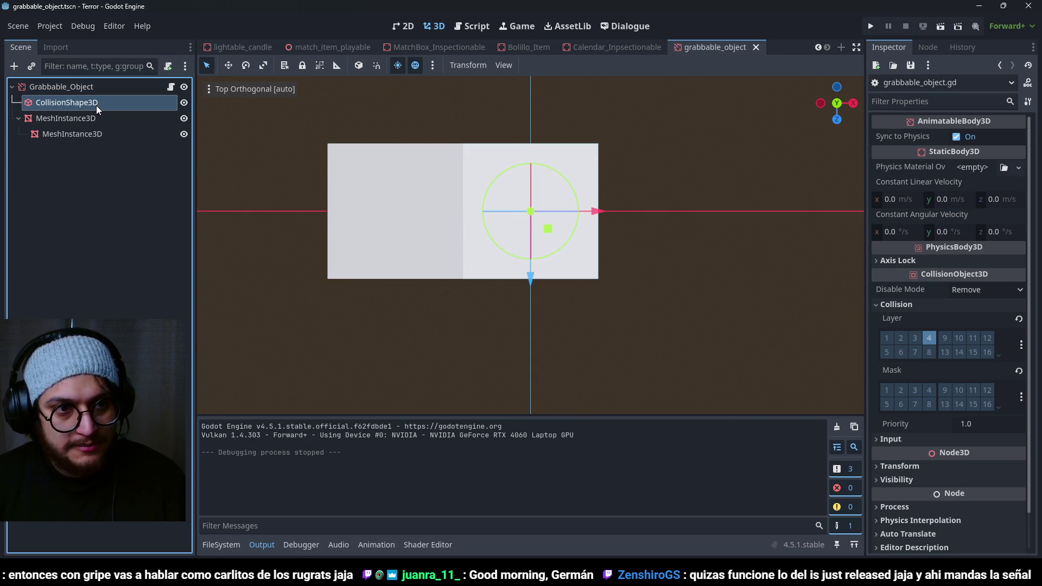
left_click(103, 118, "ctrl")
left_click(85, 135, "ctrl")
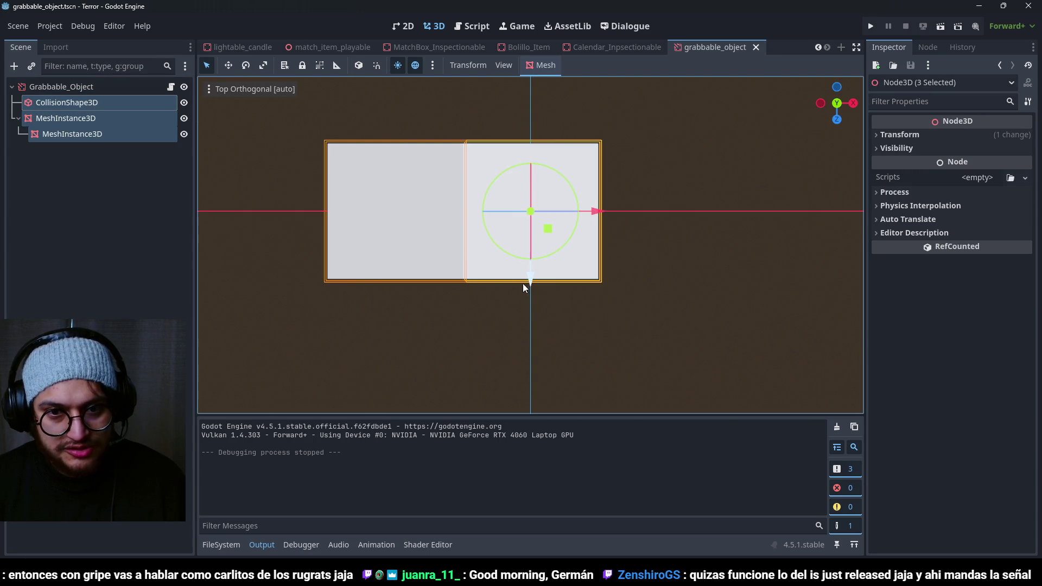
left_click_drag(530, 282, 528, 347)
mouse_move(631, 297)
left_mouse_down()
mouse_move(469, 136)
mouse_move(311, 83)
mouse_move(494, 115)
mouse_move(647, 123)
mouse_move(496, 141)
mouse_move(333, 127)
mouse_move(576, 217)
left_mouse_up()
key("ctrl+s")
key("F5")
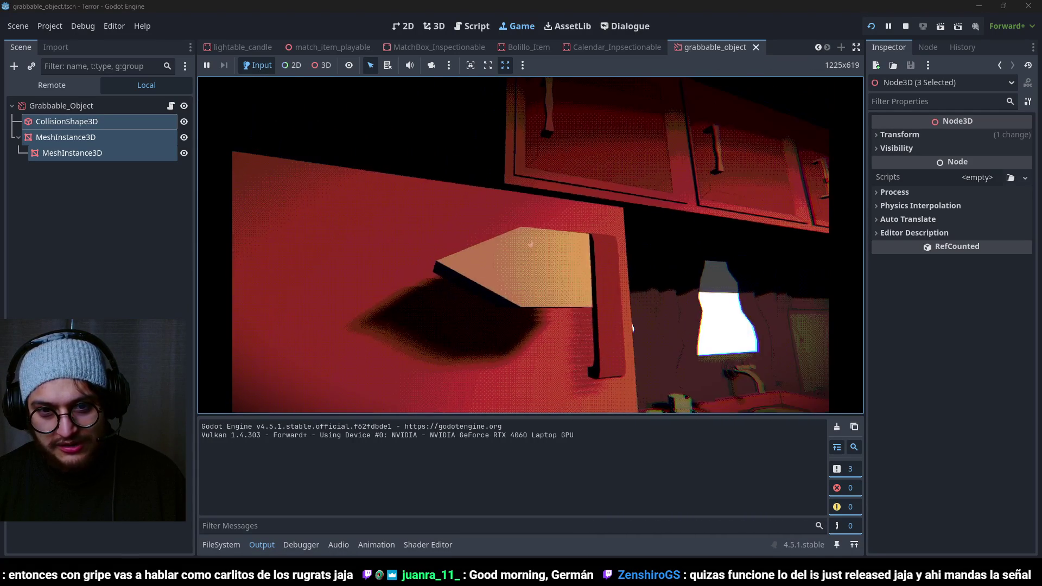
Step: Grab the object in-game, snip the game view, stop the playtest, and open the screenshot
left_click(531, 244)
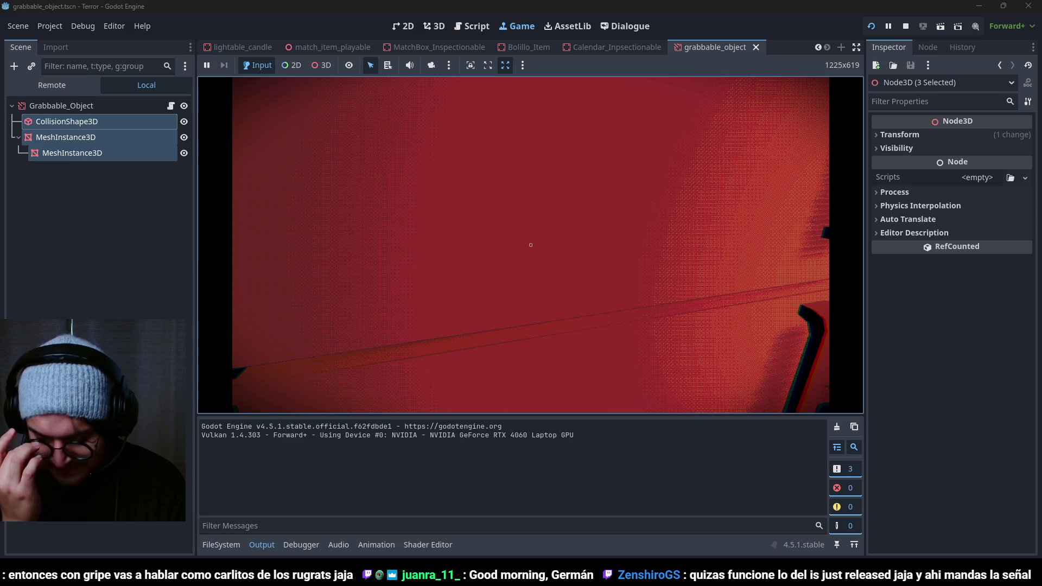
mouse_move(531, 244)
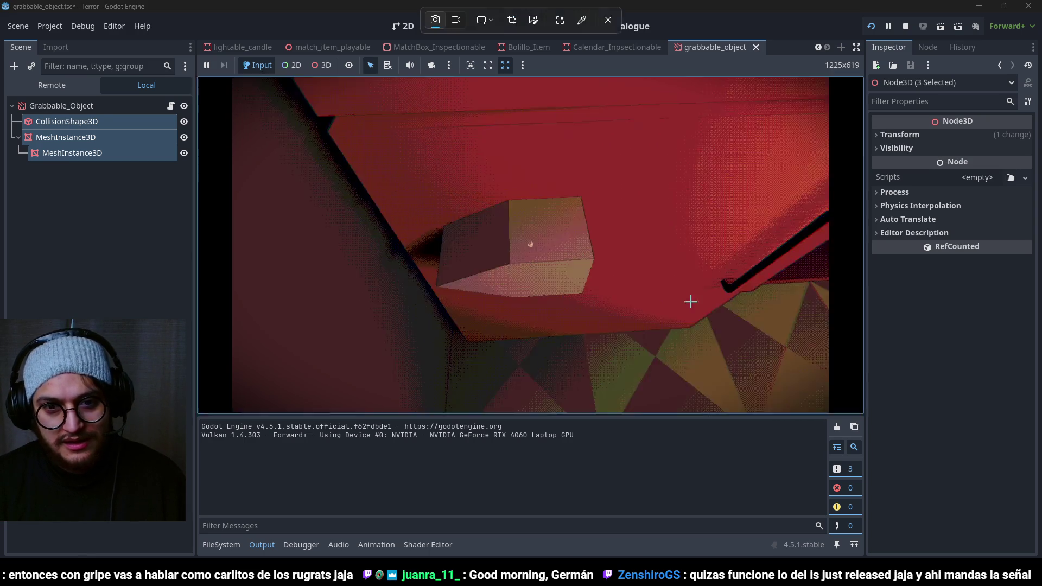
key("super+shift+s")
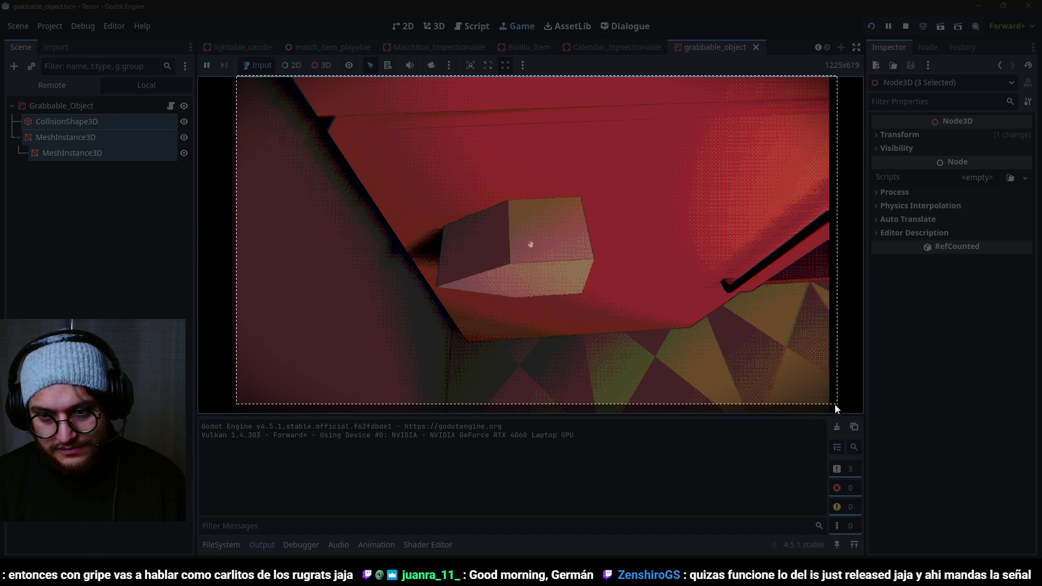
key("F8")
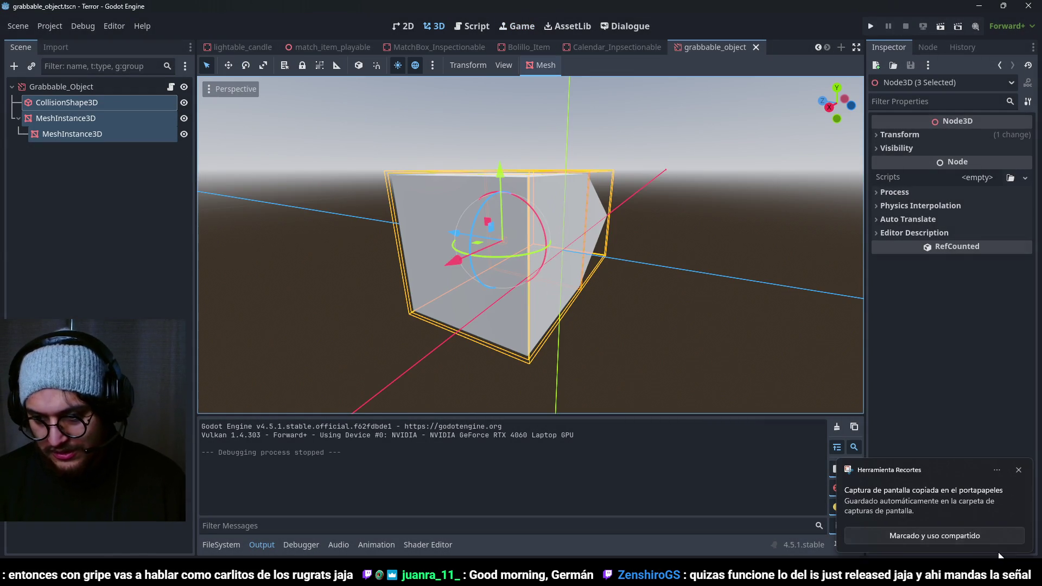
left_click(949, 519)
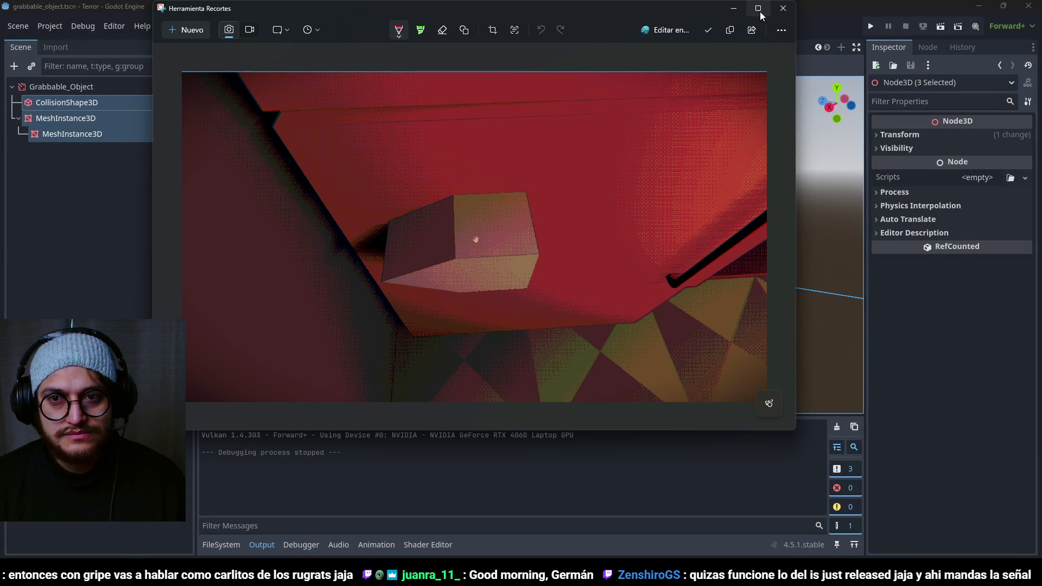
Step: Maximize Snipping Tool and sketch red marks, a dot and an upward arrow on the box
left_click(759, 8)
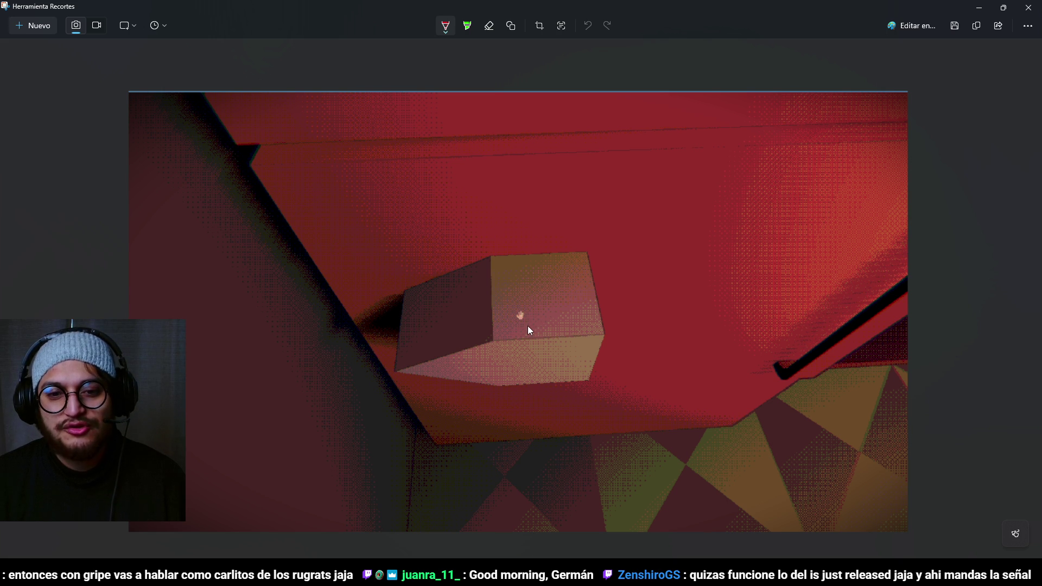
left_click_drag(589, 254, 603, 410)
key("ctrl+z")
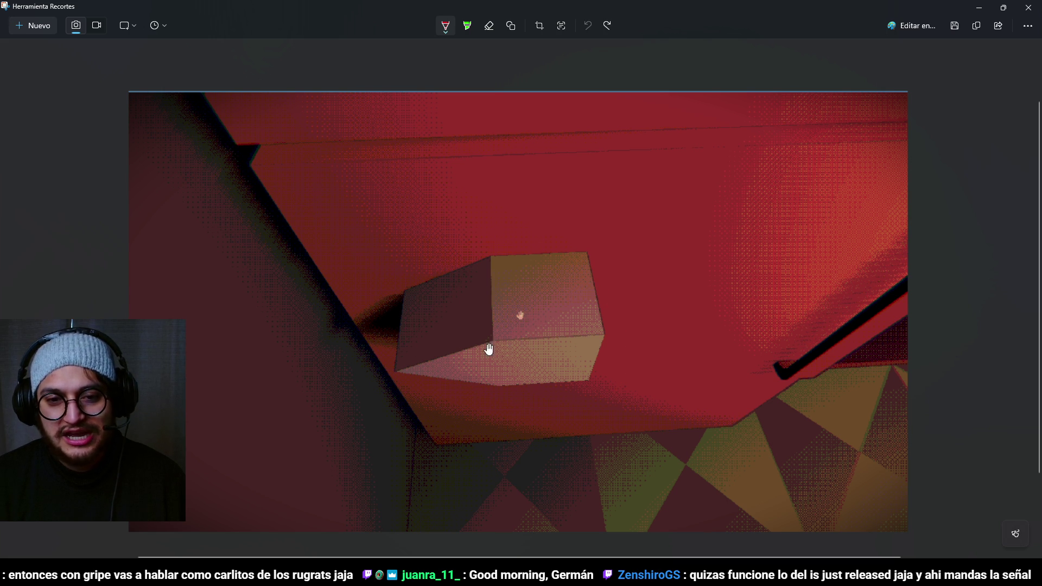
mouse_move(500, 292)
left_mouse_down()
mouse_move(552, 373)
mouse_move(529, 355)
mouse_move(553, 357)
left_mouse_up()
key("ctrl+z")
left_click_drag(471, 282, 540, 354)
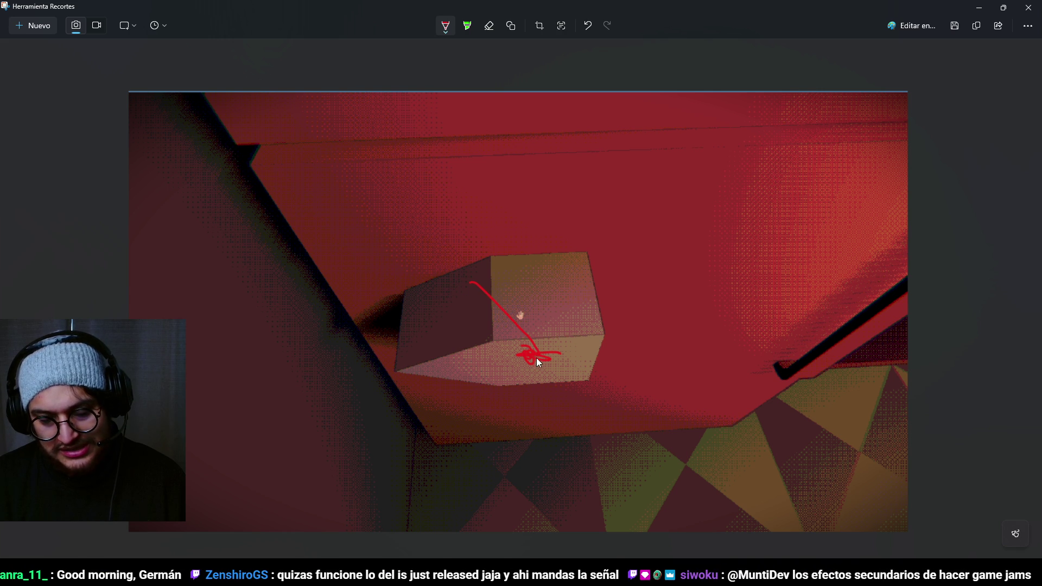
left_click_drag(577, 262, 552, 364)
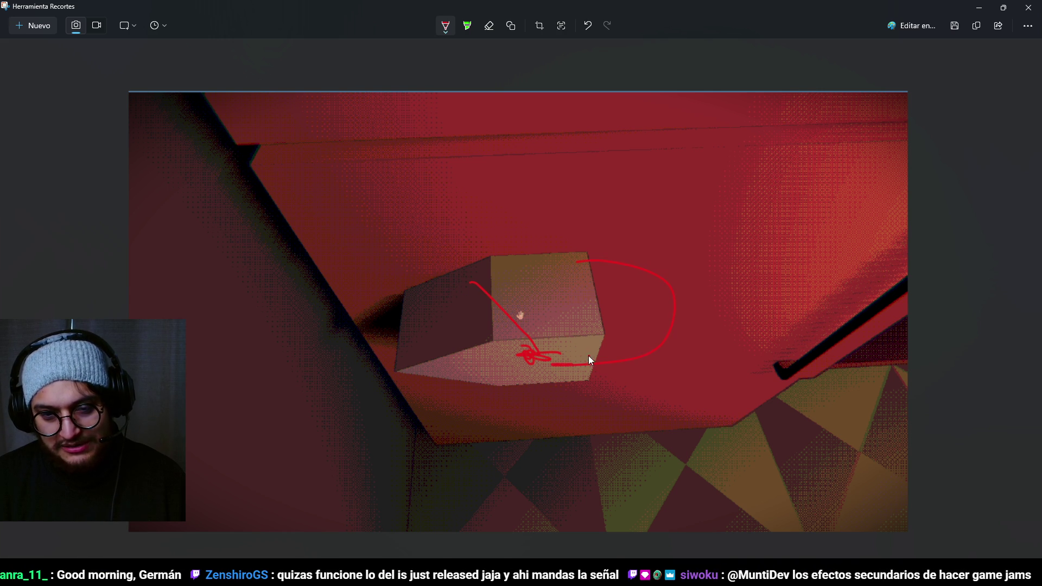
key("ctrl+z")
key("ctrl+z")
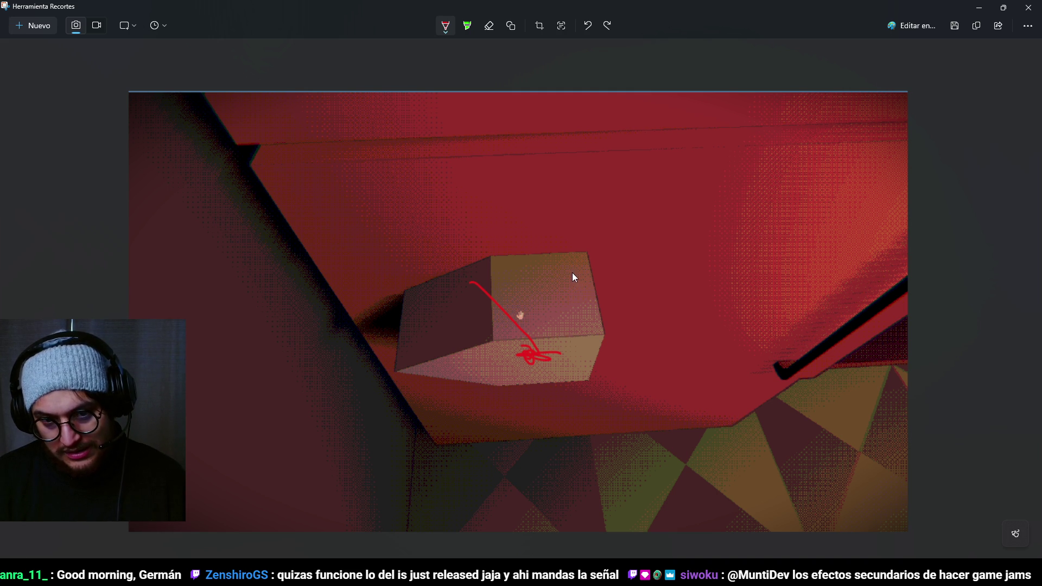
left_click(523, 298)
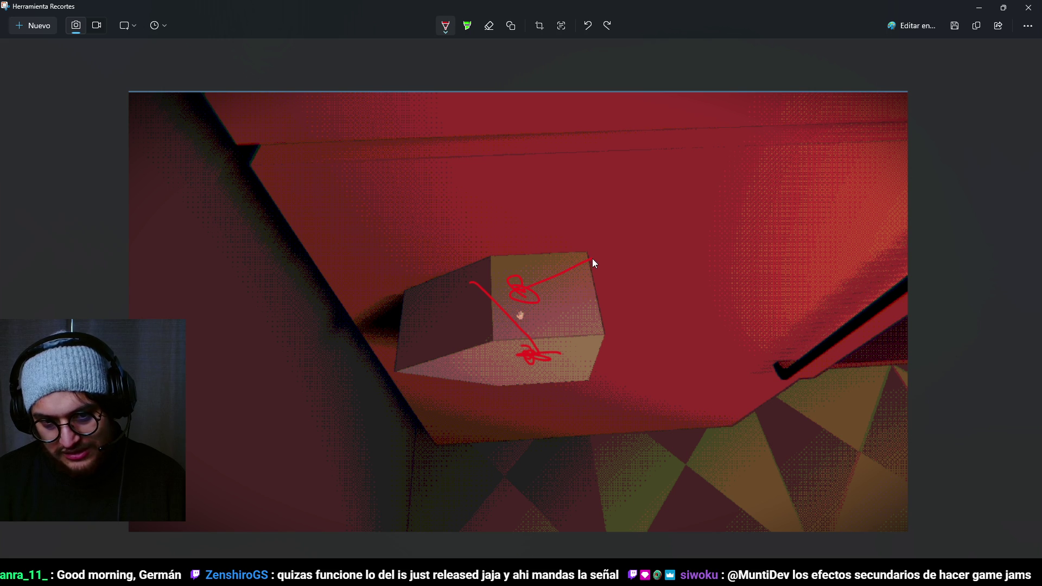
mouse_move(526, 286)
left_mouse_down()
mouse_move(467, 202)
mouse_move(485, 211)
left_mouse_up()
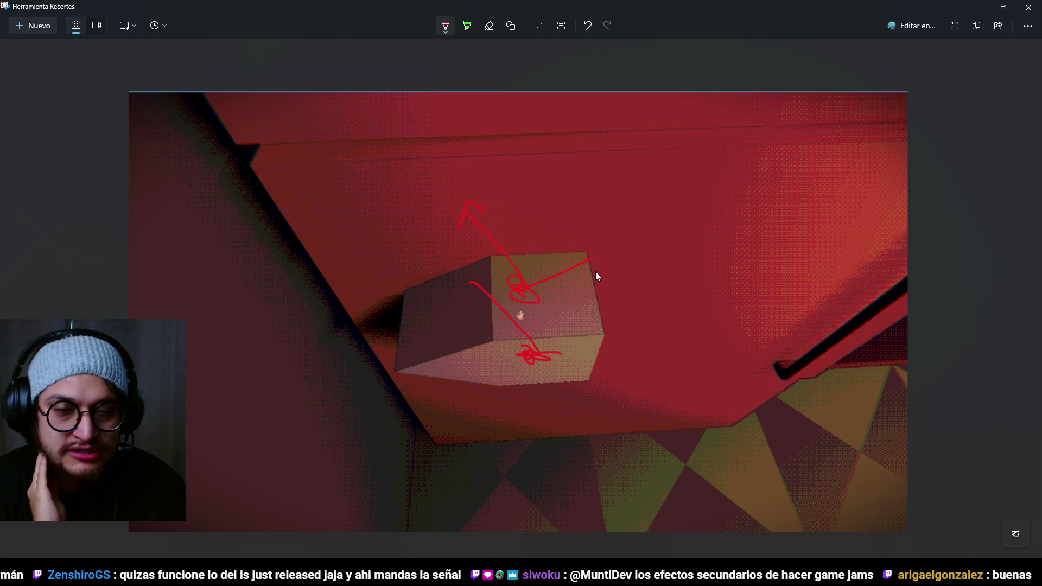
Step: Handwrite the red 1/60 timing note, then undo all annotations and return to Godot
mouse_move(703, 177)
left_mouse_down()
mouse_move(715, 161)
mouse_move(712, 180)
mouse_move(736, 183)
left_mouse_up()
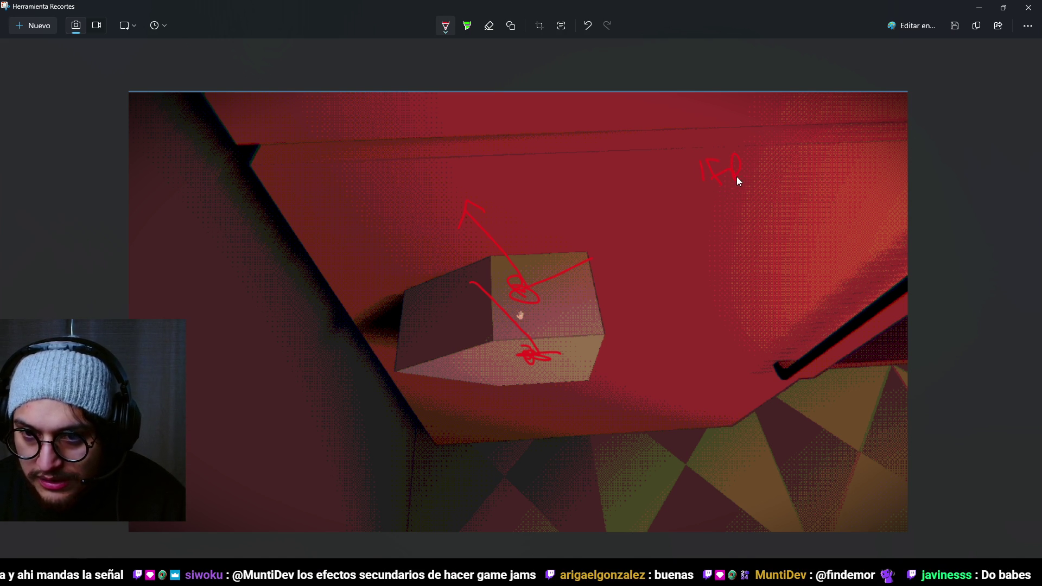
mouse_move(714, 237)
left_mouse_down()
mouse_move(716, 250)
mouse_move(739, 233)
mouse_move(741, 195)
mouse_move(825, 191)
left_mouse_up()
left_click_drag(811, 251, 812, 265)
mouse_move(836, 218)
left_mouse_down()
mouse_move(816, 282)
mouse_move(868, 238)
left_mouse_up()
left_click_drag(909, 274, 1008, 253)
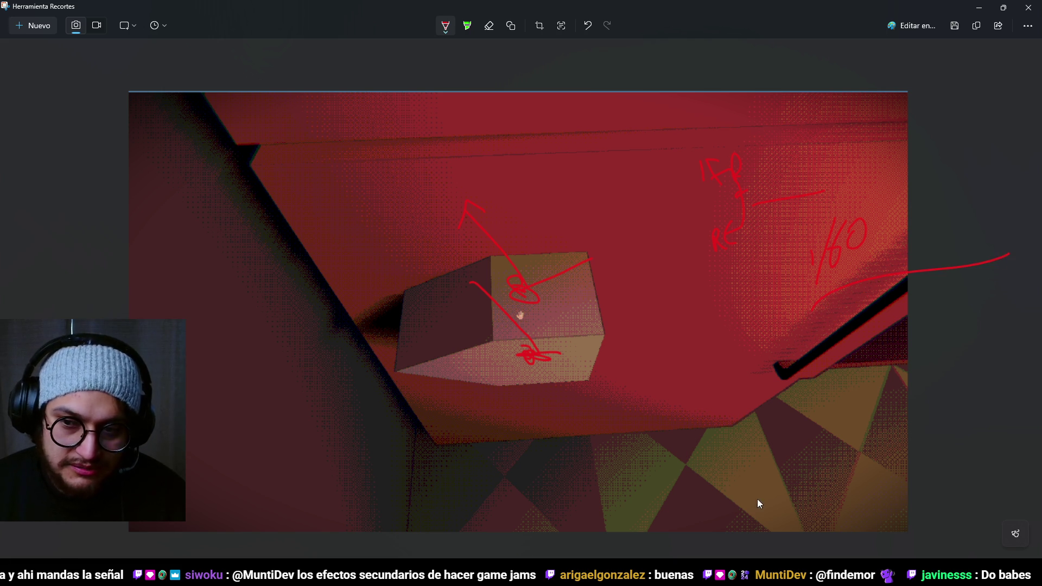
key("ctrl+z")
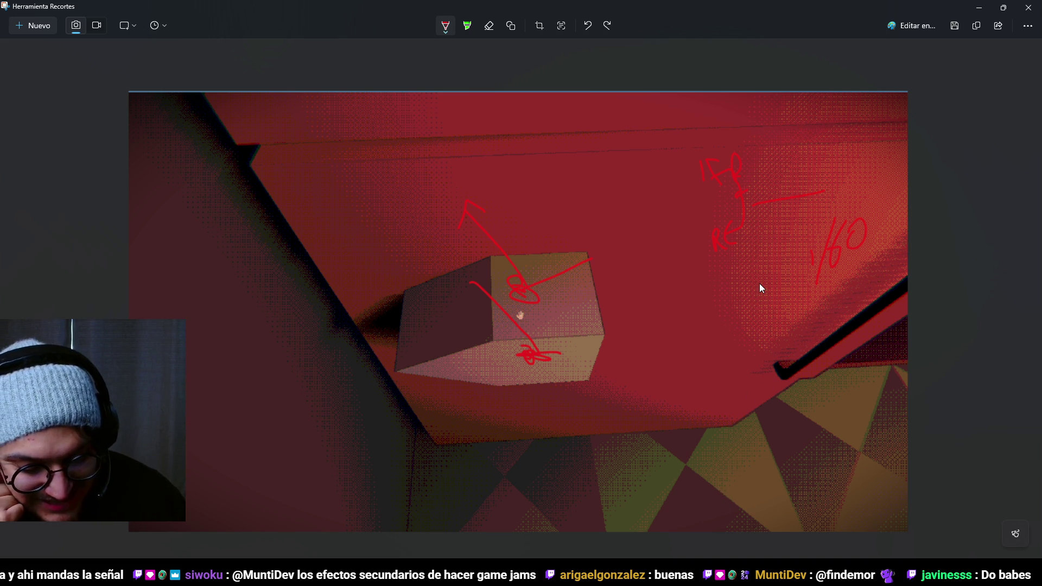
key("ctrl+z")
key("ctrl+z")
key("ctrl+z")
key("ctrl+z")
key("ctrl+z")
key("ctrl+z")
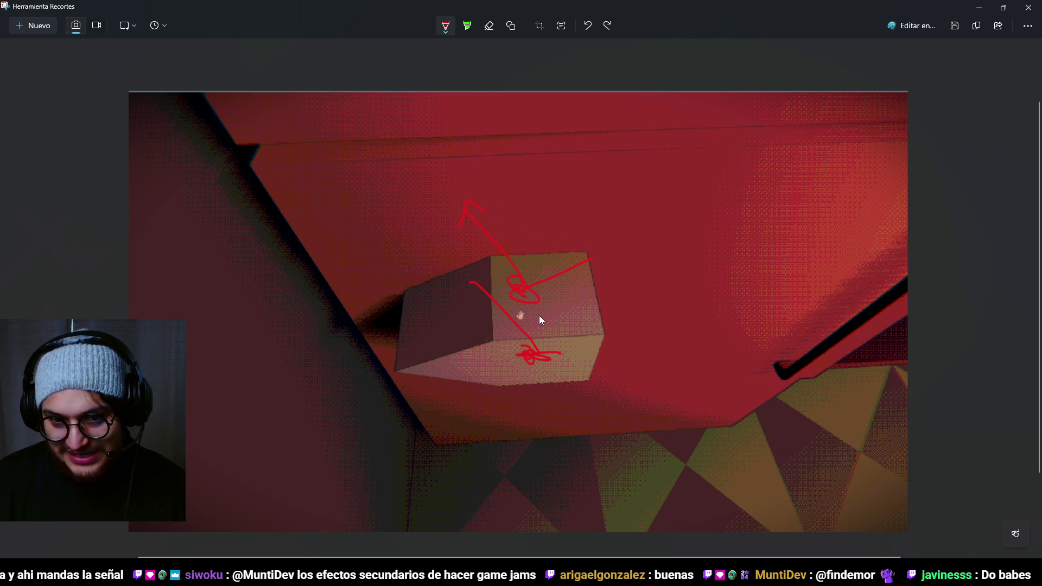
key("ctrl+z")
key("ctrl+z")
key("ctrl+z")
key("ctrl+z")
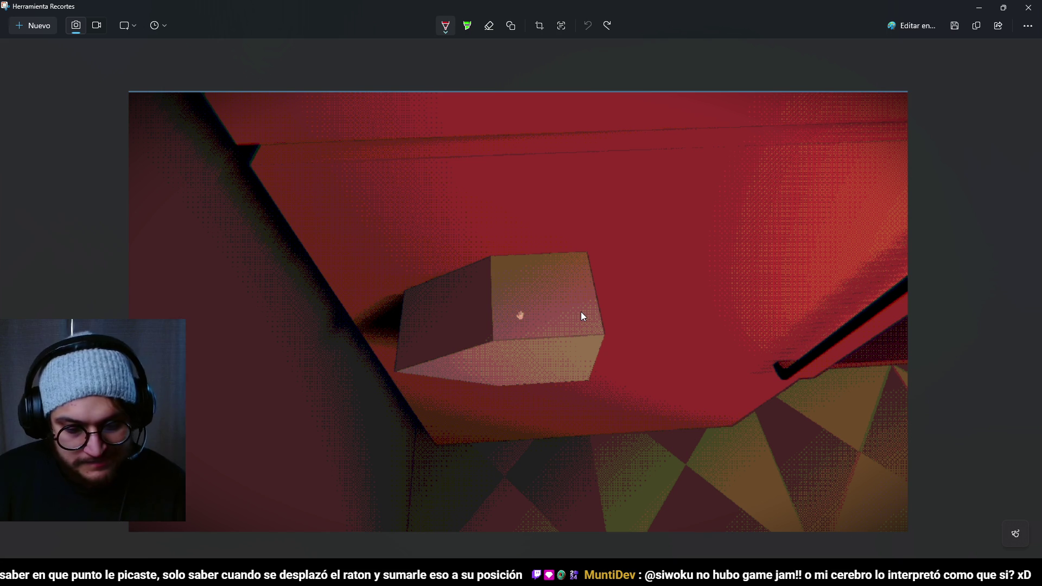
key("alt+Tab")
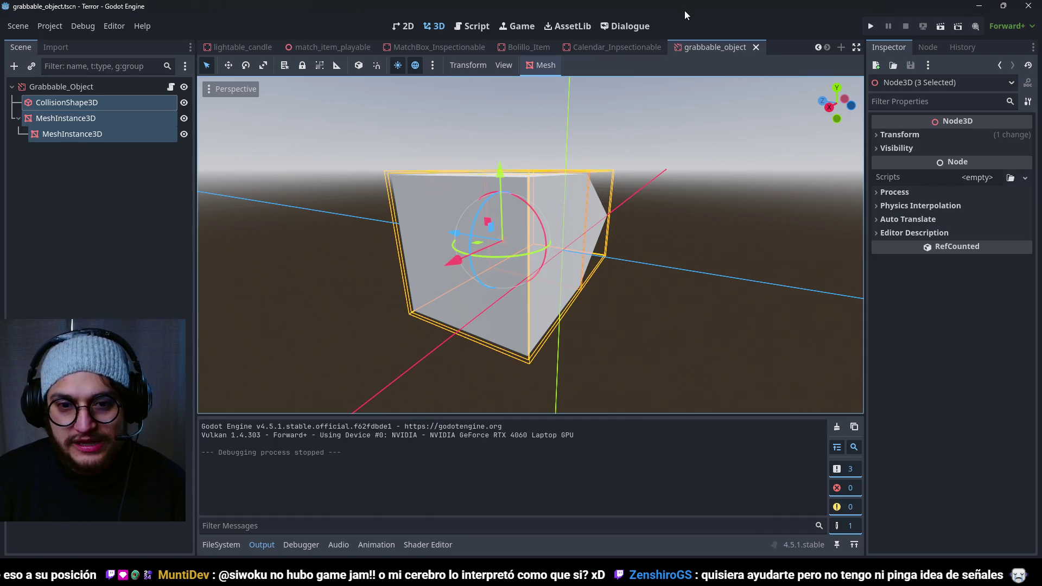
key("F5")
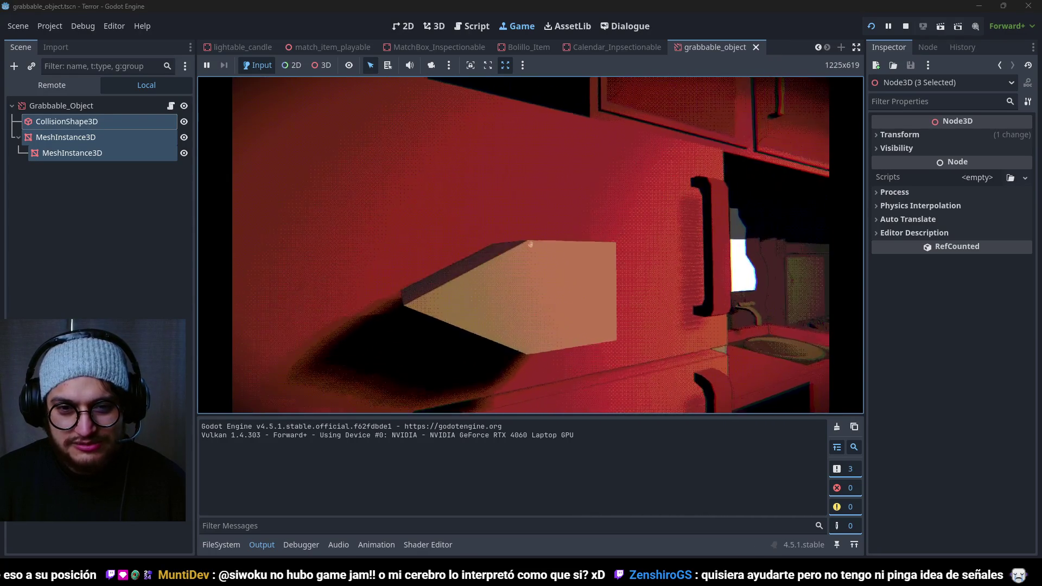
left_click(531, 245)
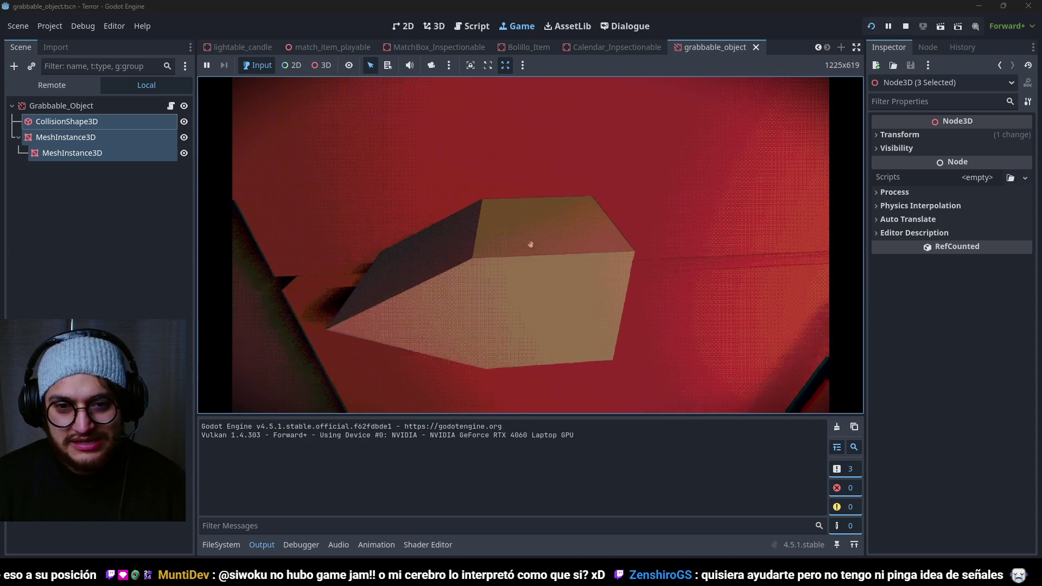
left_click(531, 245)
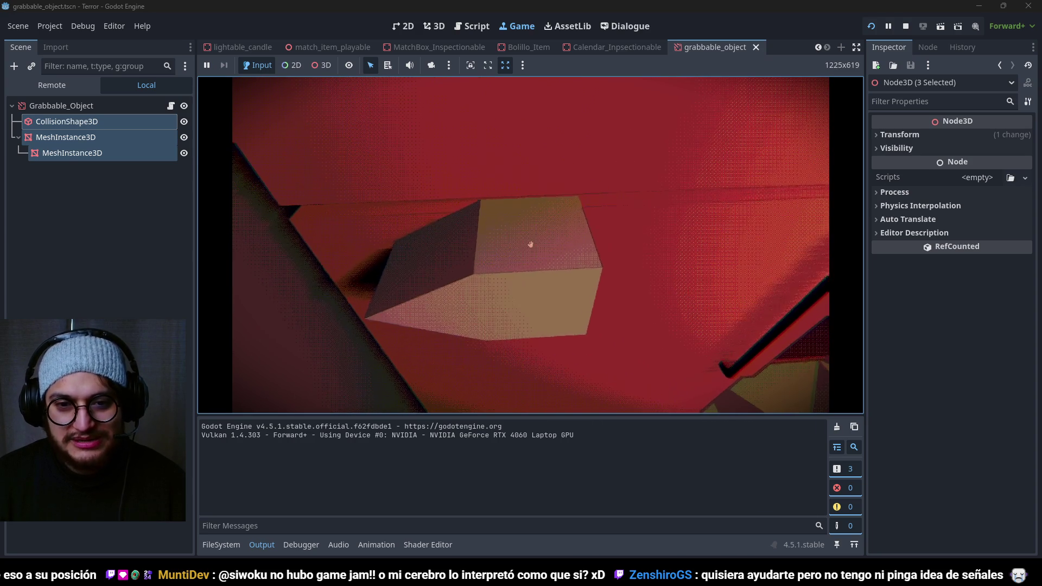
left_click(531, 245)
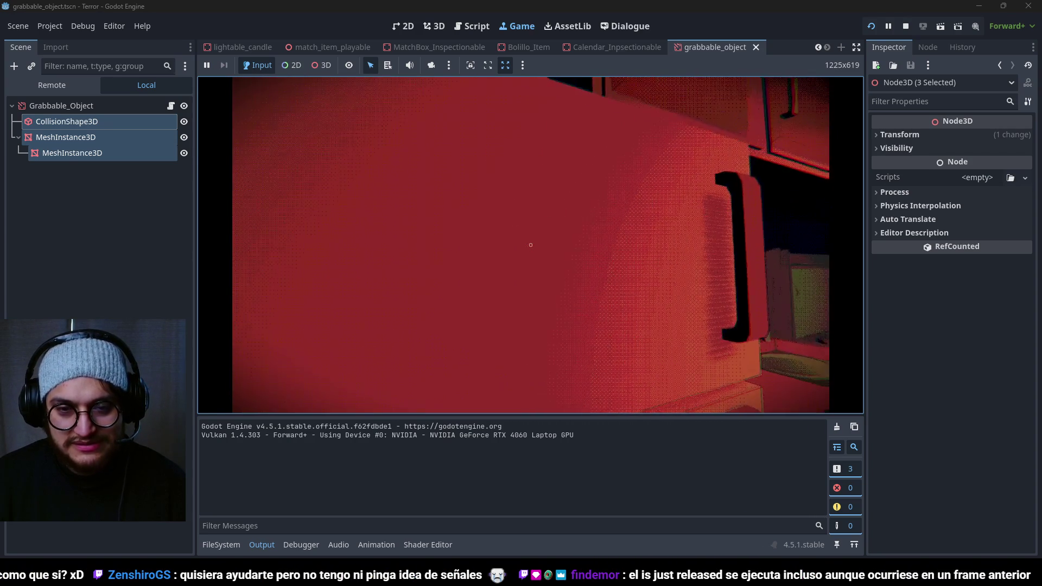
key("w")
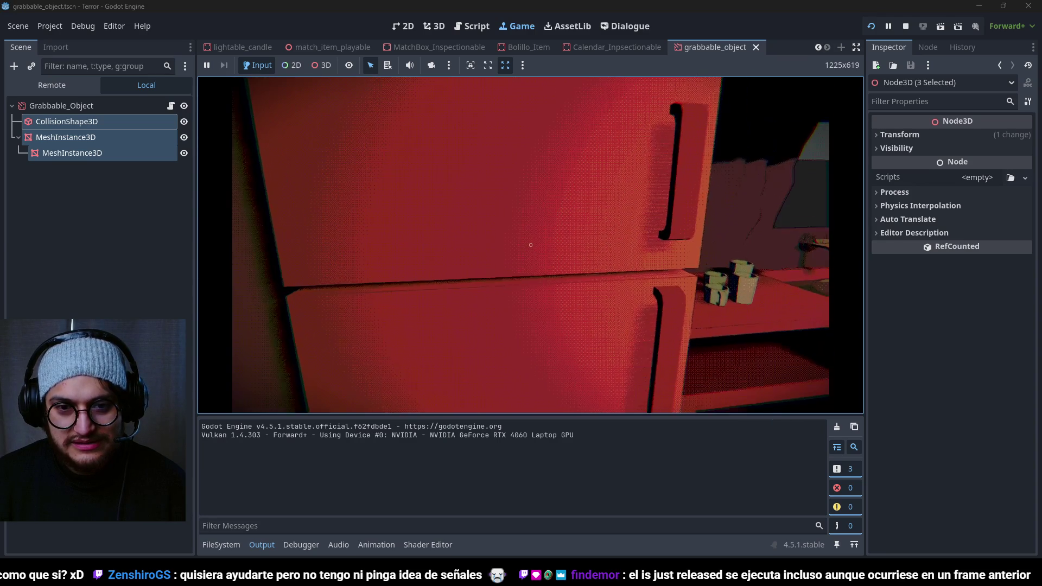
key("F8")
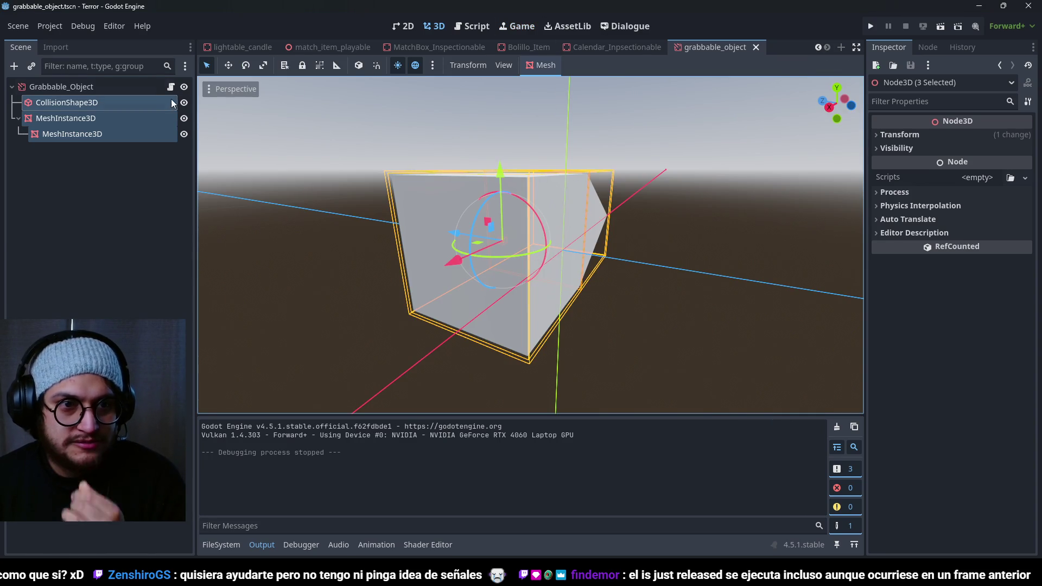
Step: Open grabbable_object.gd and look over the interactionRayHitPoint code on line 11
left_click(171, 87)
scroll(561, 215, "down", 1)
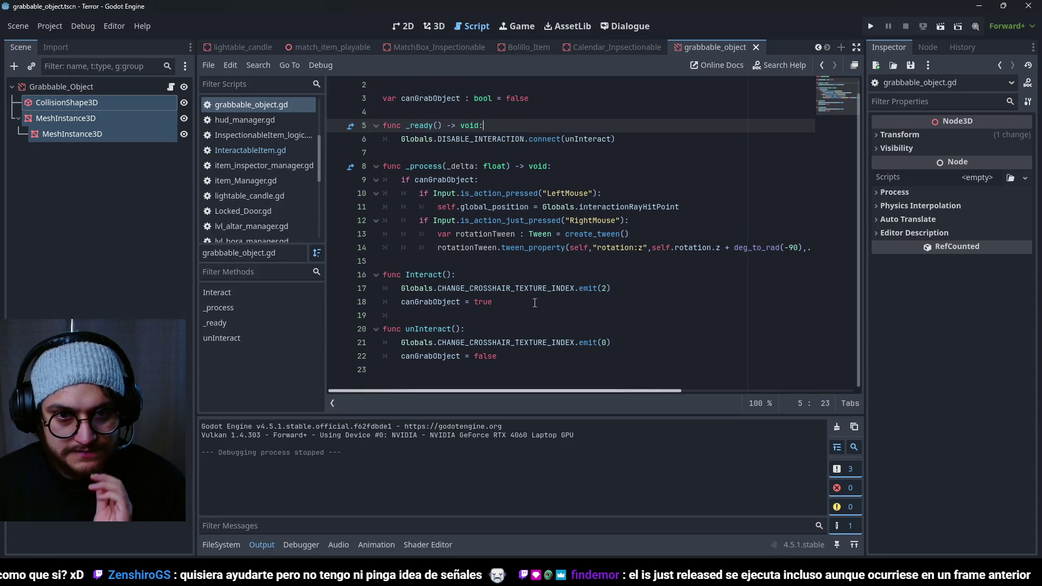
scroll(482, 157, "up", 1)
scroll(478, 169, "down", 1)
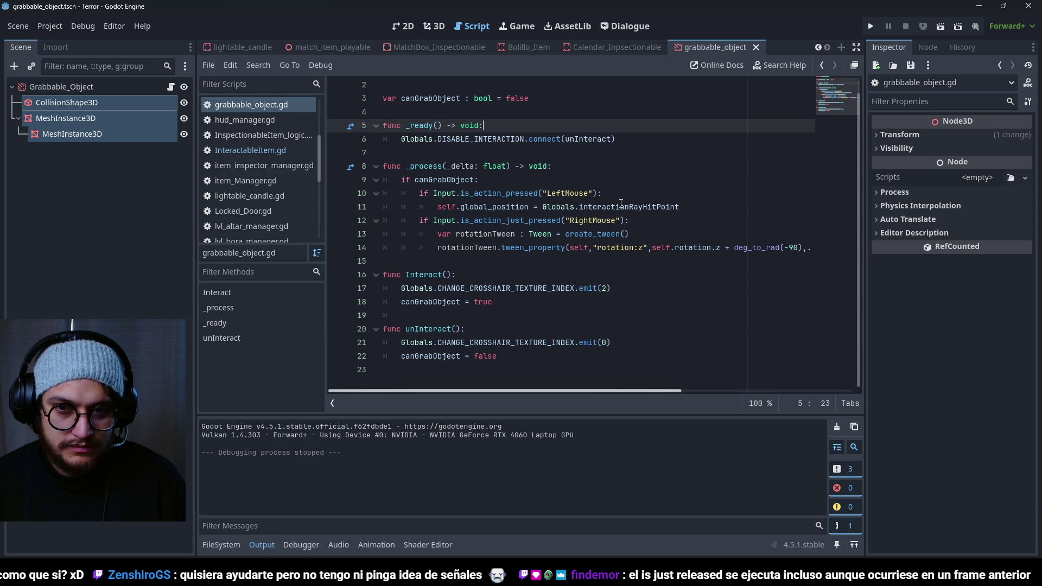
mouse_move(623, 398)
left_mouse_down()
mouse_move(697, 399)
mouse_move(623, 399)
left_mouse_up()
double_click(639, 207)
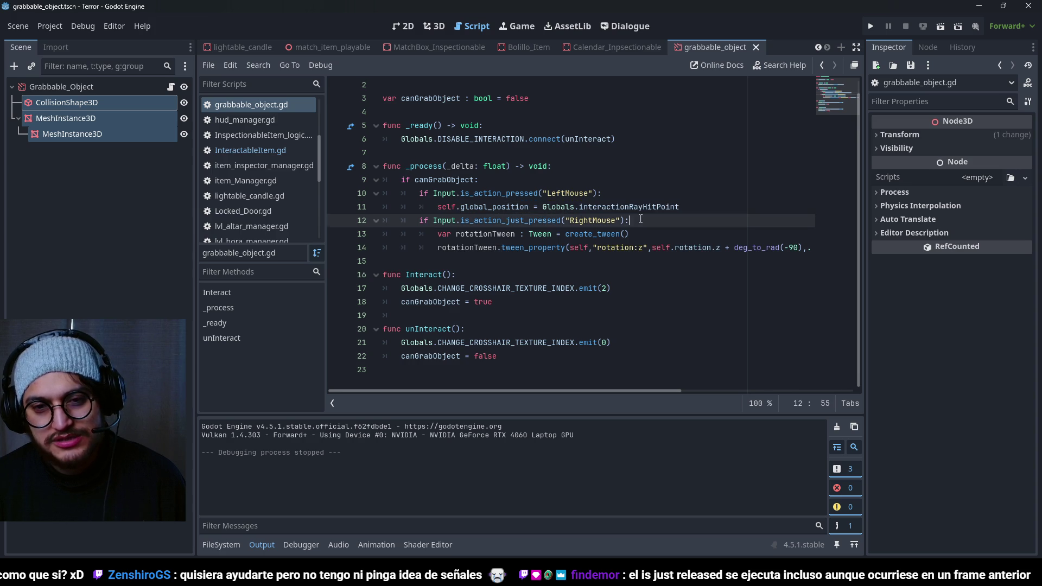
left_click(505, 206)
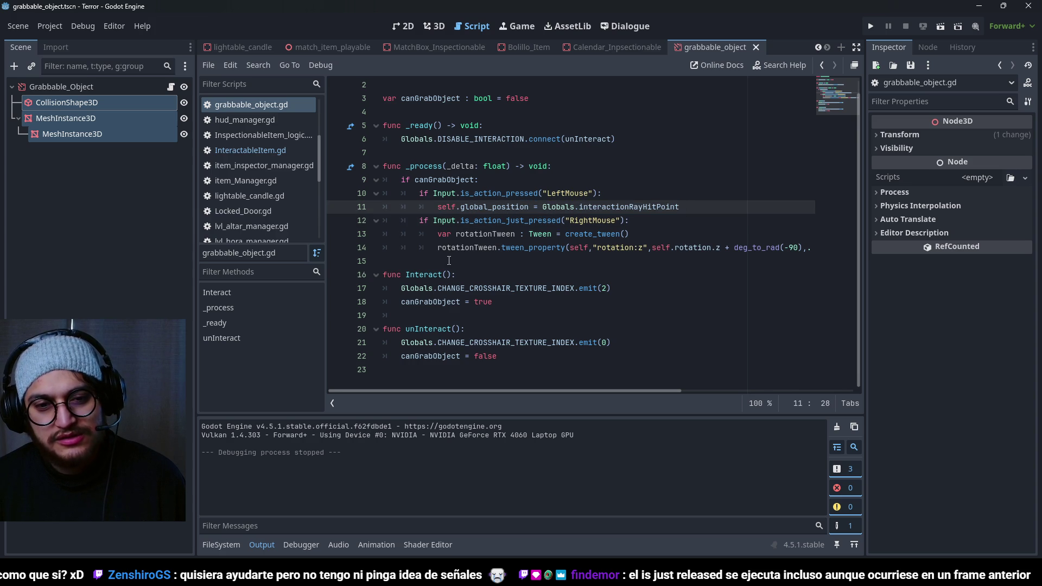
Step: Add 'await get_tree().create_timer(.5).timeout' after unInteract's emit(0) call and run the game
left_click(679, 343)
key("Return")
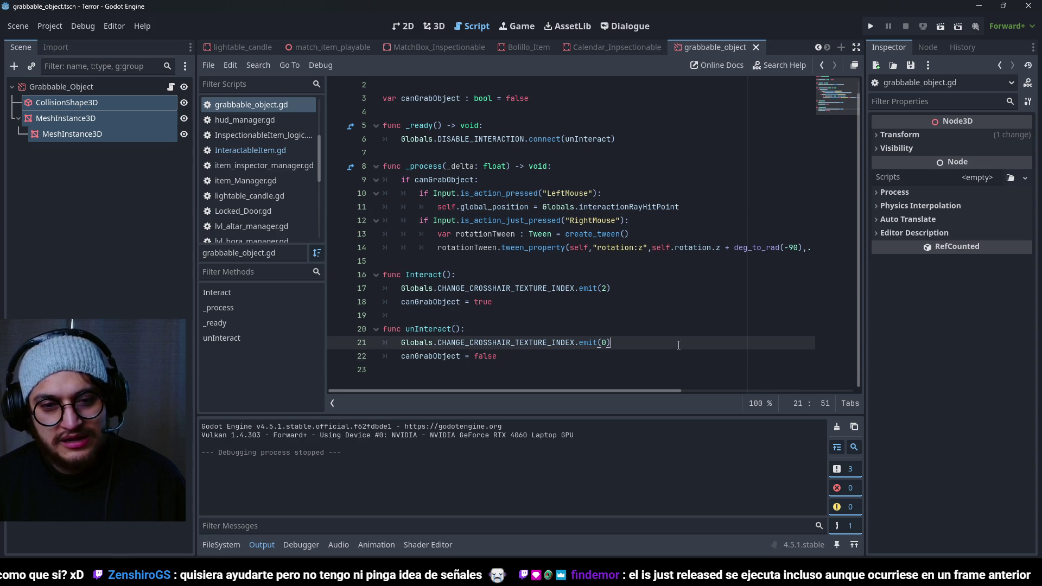
type("await get_tre")
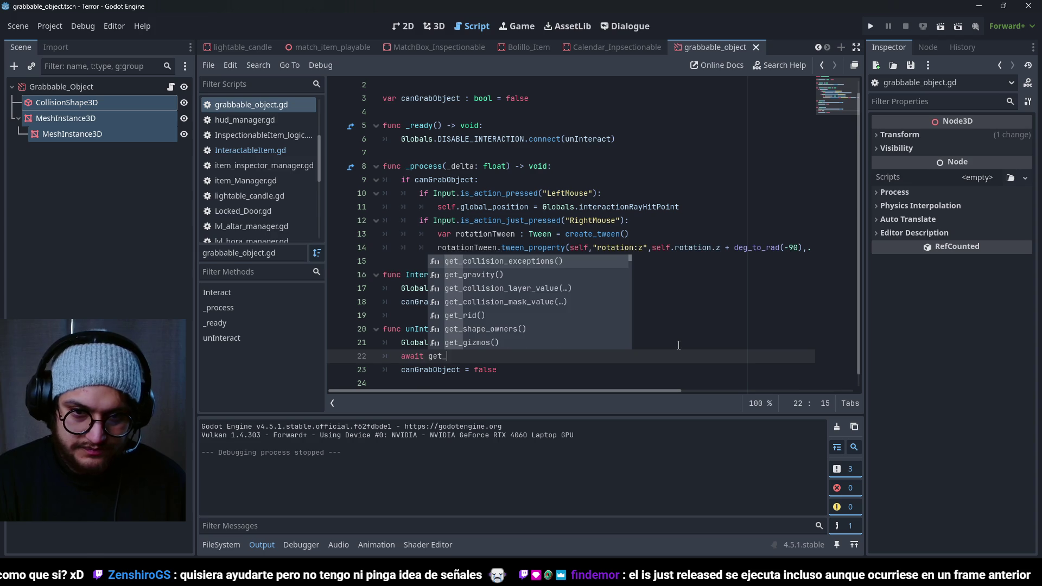
key("Return")
type(".crea")
key("F5")
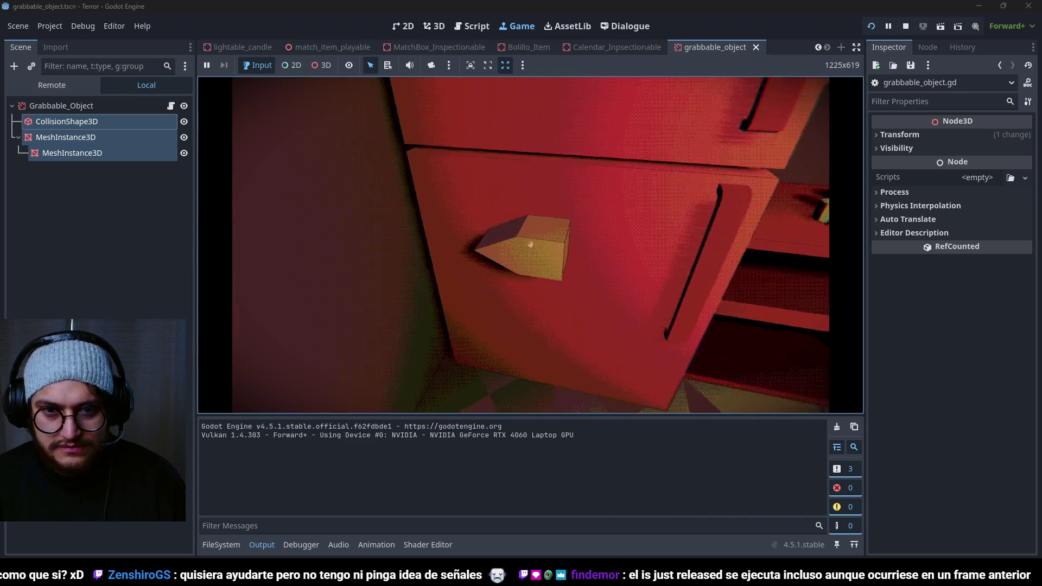
Step: Stop the running game with F8 to return to grabbable_object.gd
key("F8")
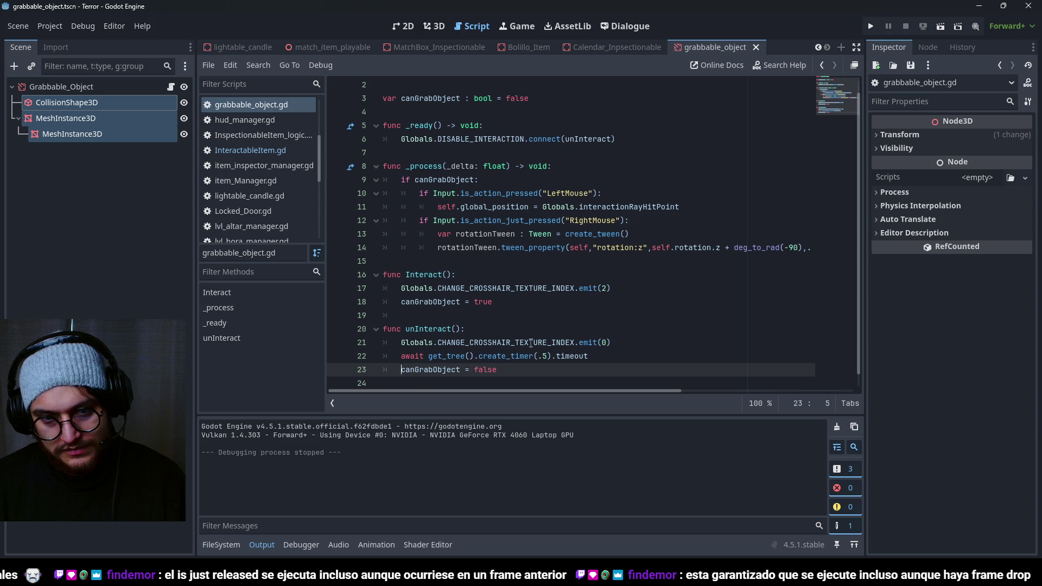
left_click_drag(589, 356, 611, 343)
key("BackSpace")
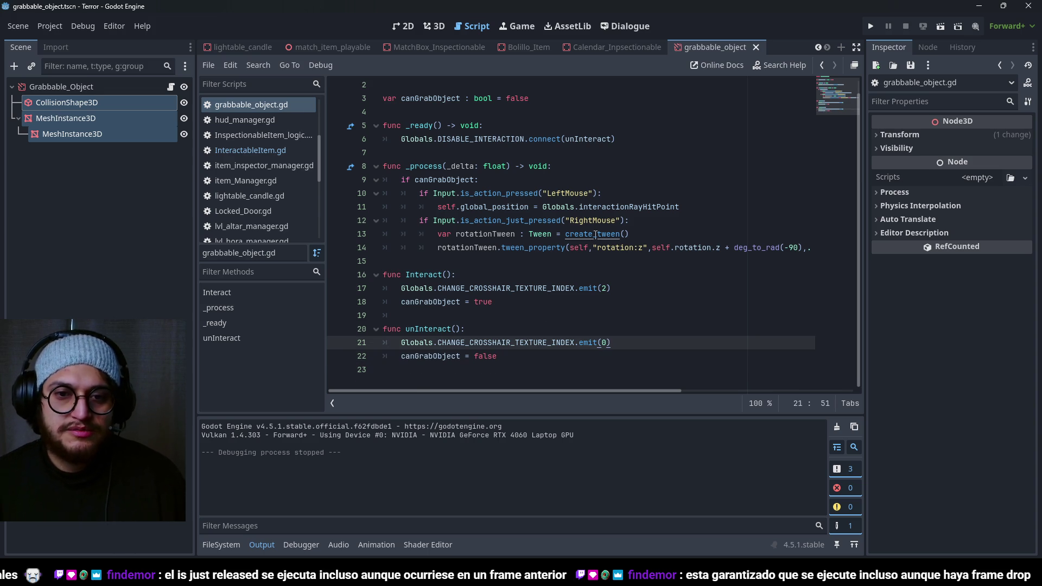
mouse_move(615, 139)
left_mouse_down()
mouse_move(391, 139)
mouse_move(383, 126)
left_mouse_up()
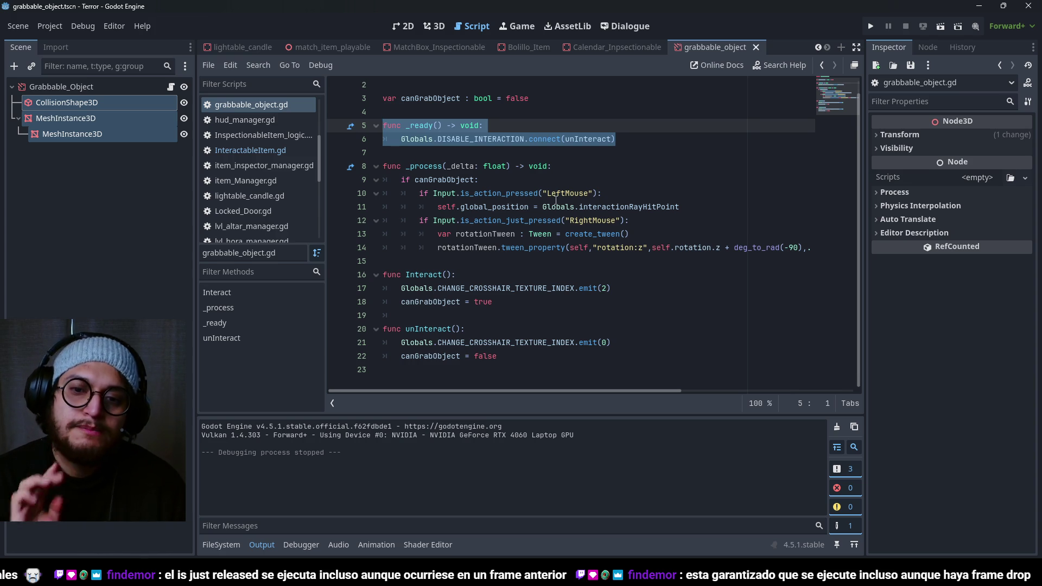
left_click(456, 139)
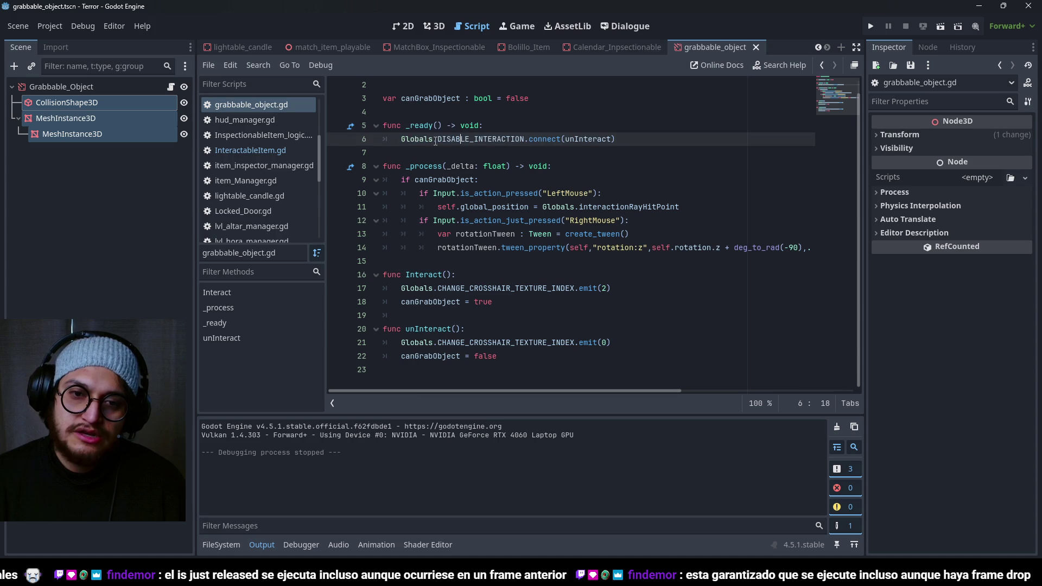
left_click_drag(409, 126, 617, 140)
left_click(617, 140)
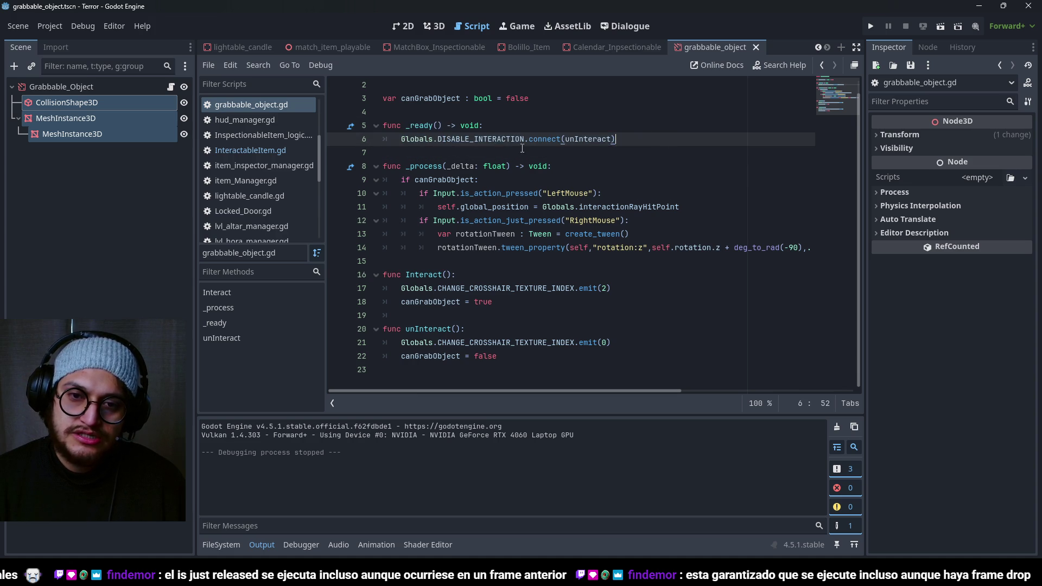
double_click(481, 139)
double_click(589, 139)
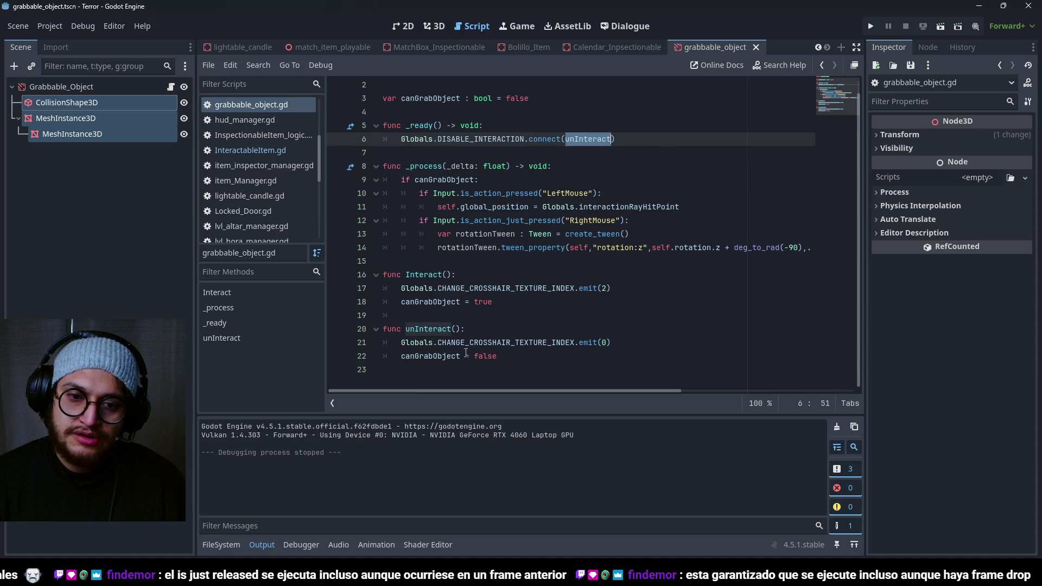
left_click(438, 343)
left_click(477, 329)
key("ctrl+s")
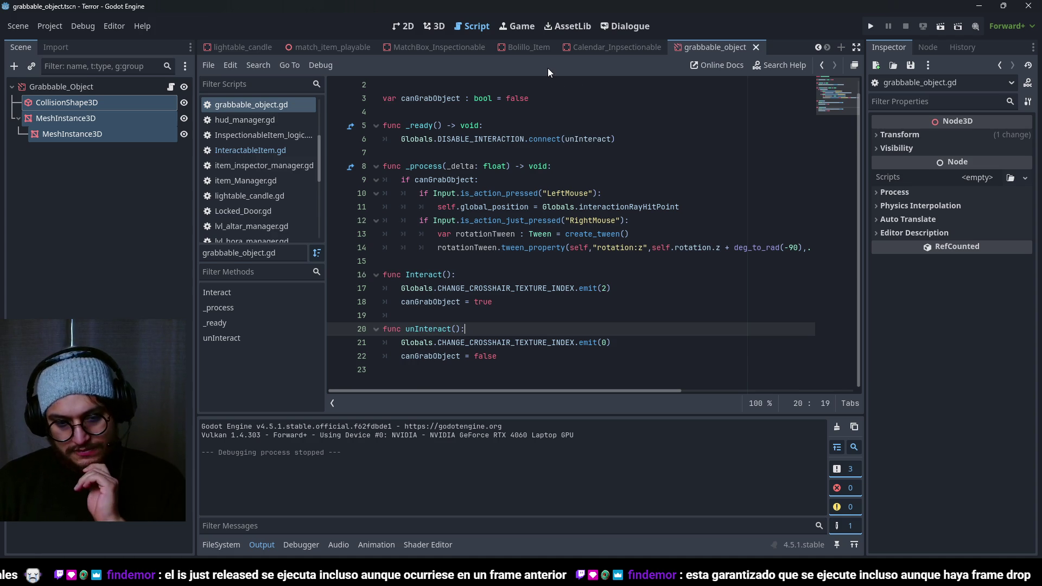
double_click(444, 180)
left_click(495, 301)
left_click(538, 329)
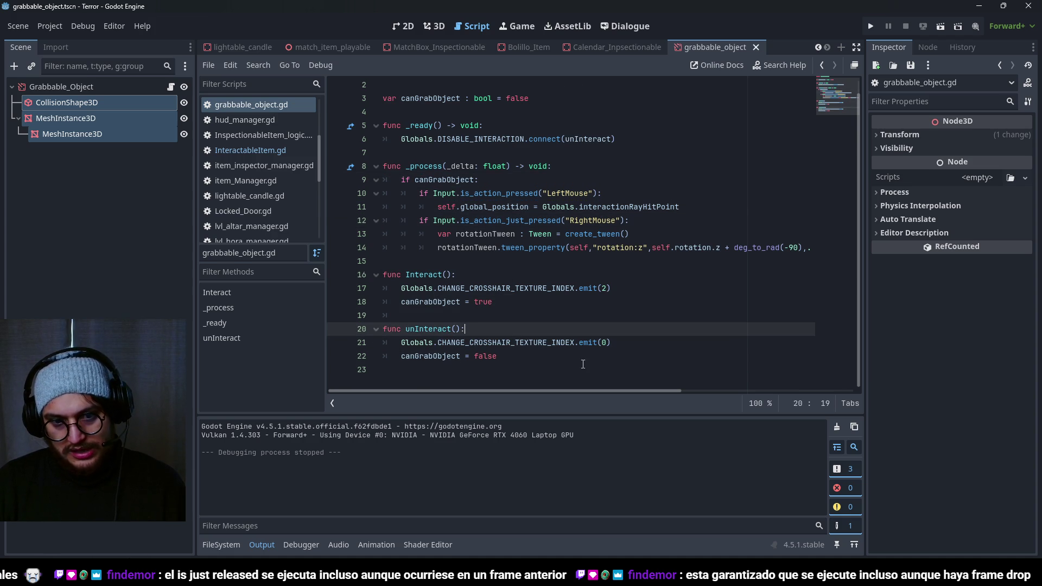
left_click(644, 344)
left_click(567, 194)
left_click(540, 234)
left_click(530, 207)
left_click(556, 194)
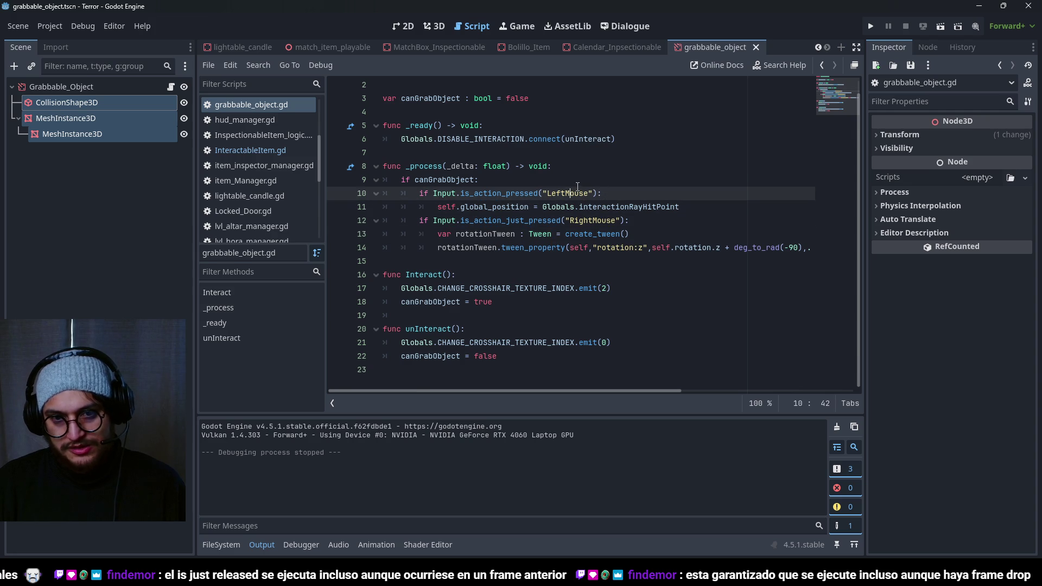
left_click(572, 185)
key("ctrl+s")
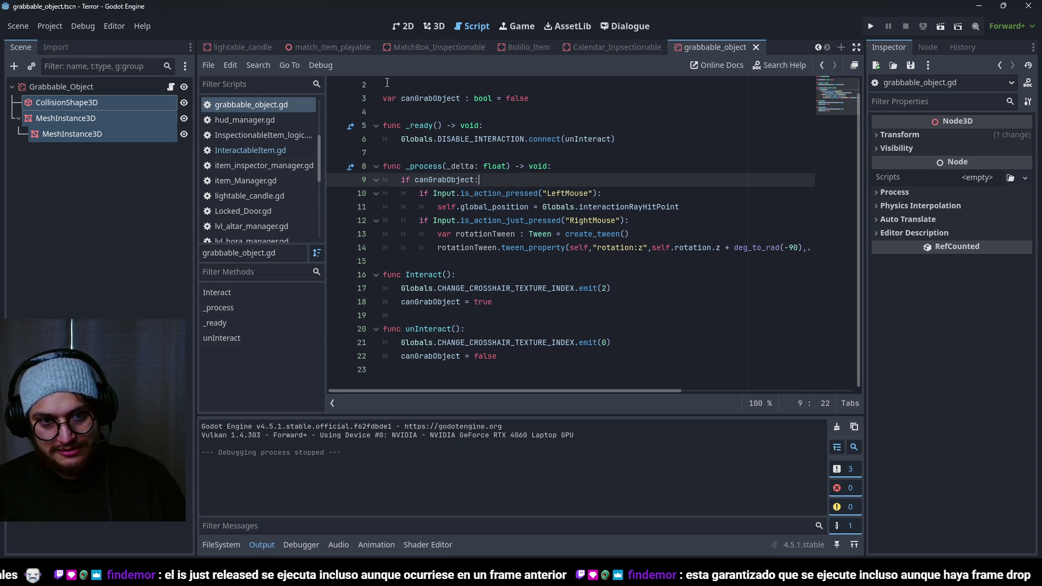
double_click(431, 99)
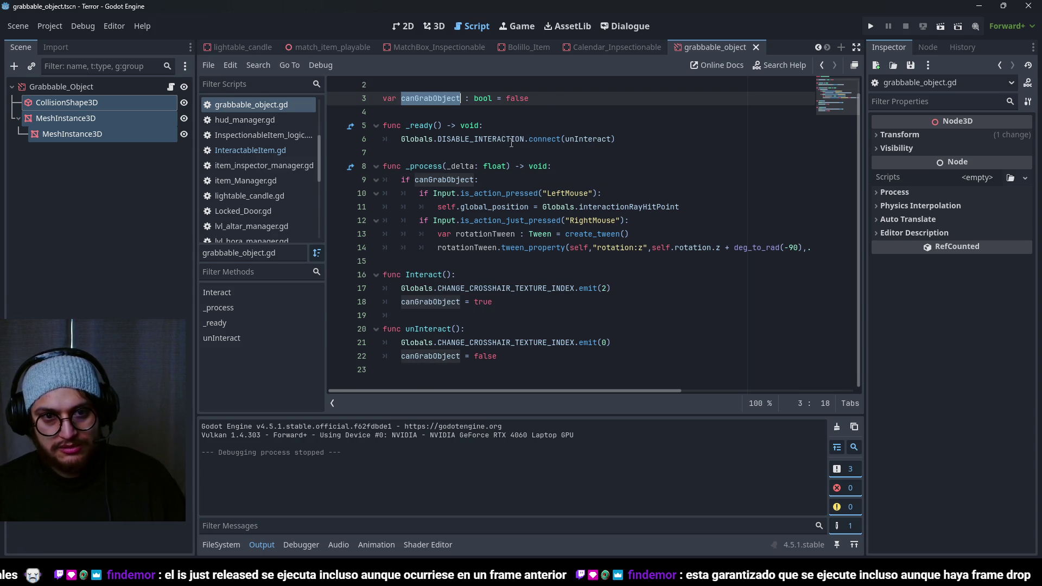
left_click(535, 92)
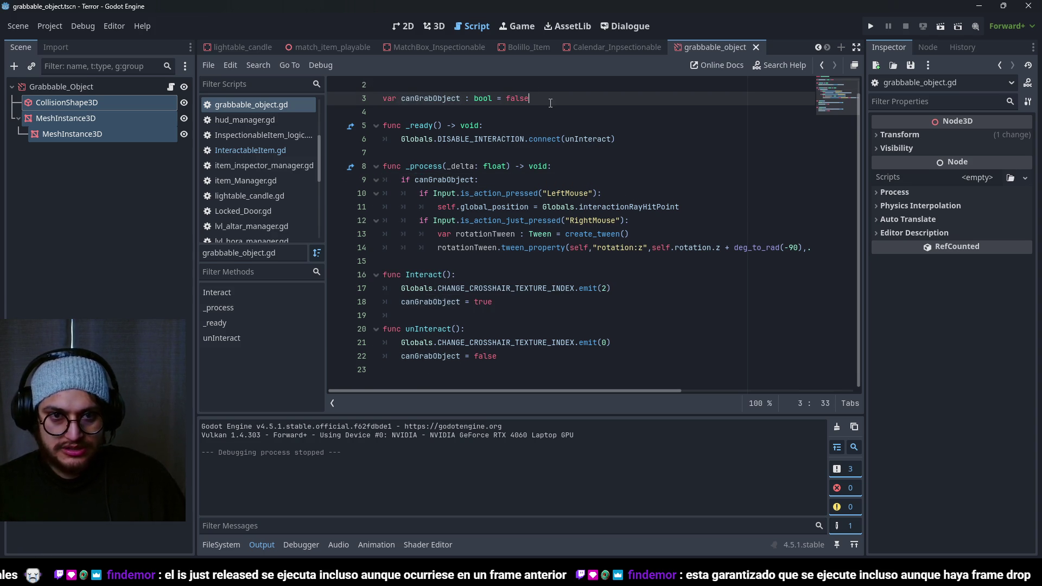
Step: Declare 'var objectGrabbed : bool = false' and set it true in the LeftMouse press branch
key("Return")
type("var objec")
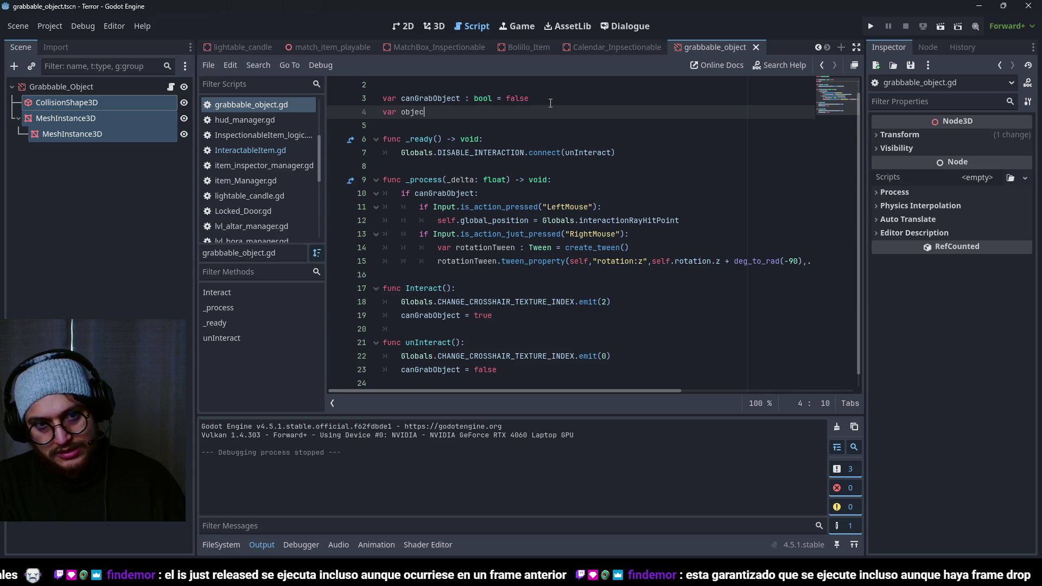
type("tGrabbed : boo")
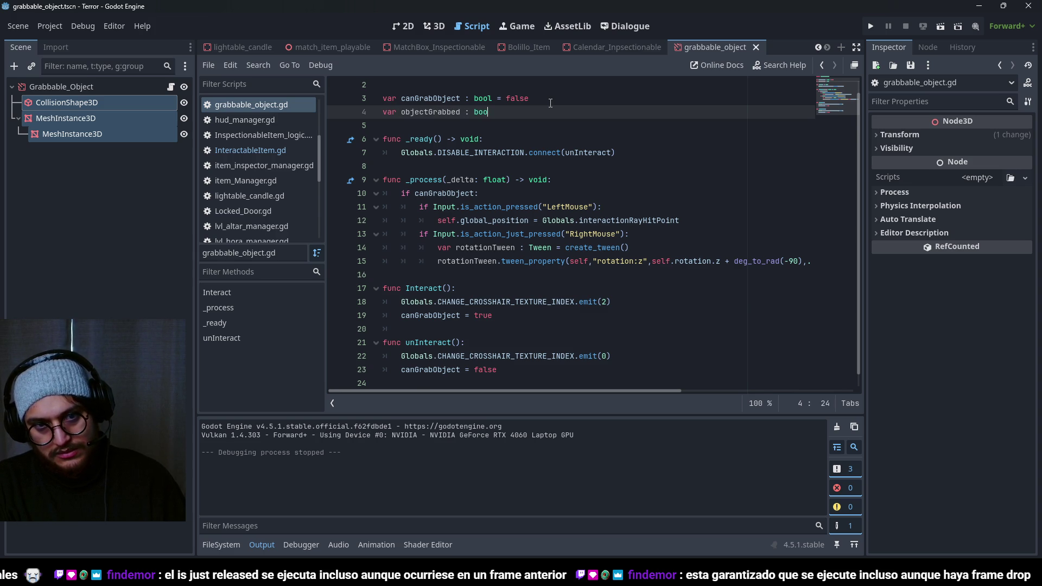
type("l = false")
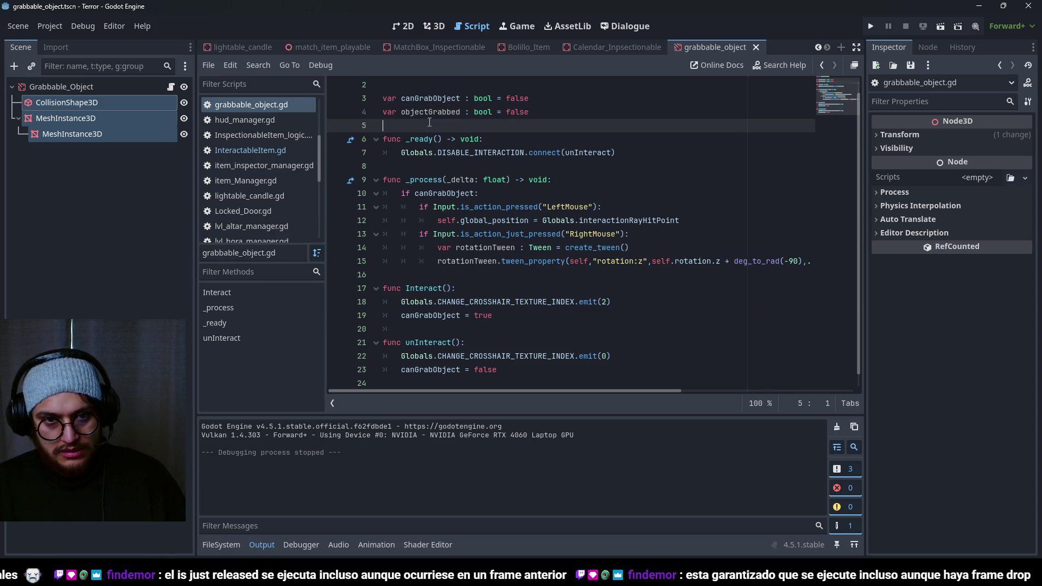
double_click(423, 113)
key("ctrl+c")
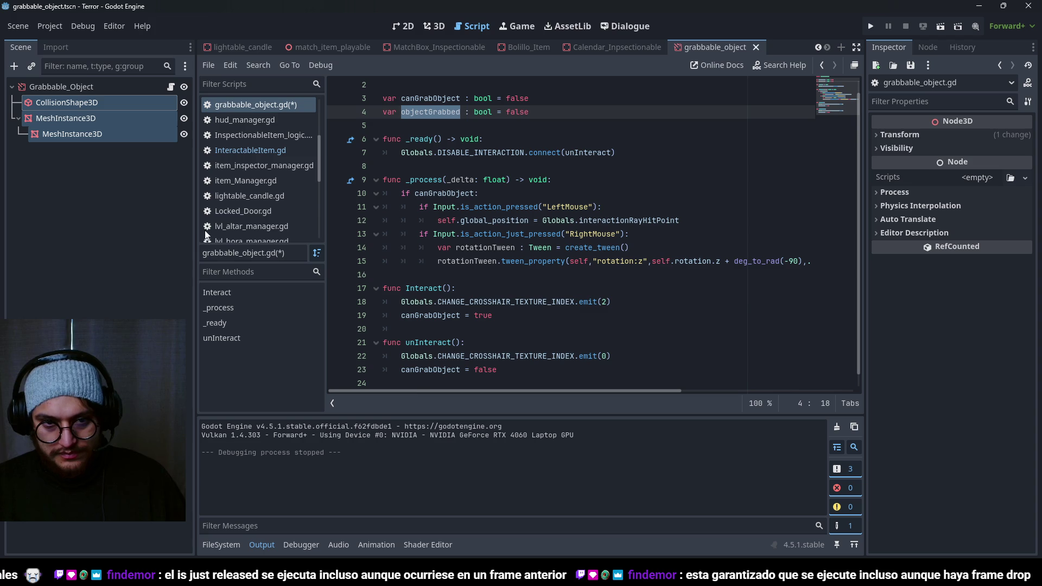
left_click(610, 206)
key("Return")
key("ctrl+v")
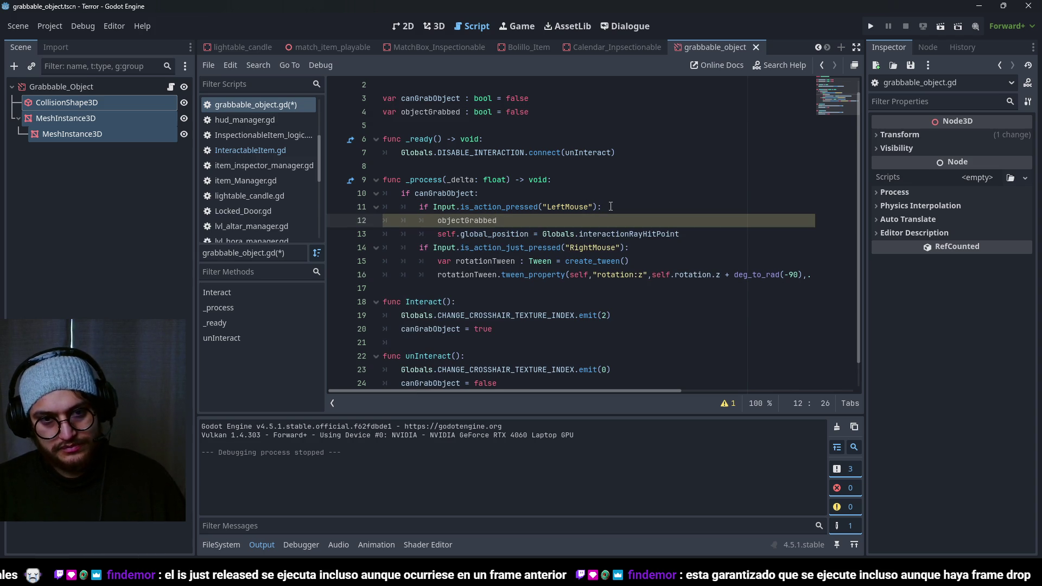
type(" = true")
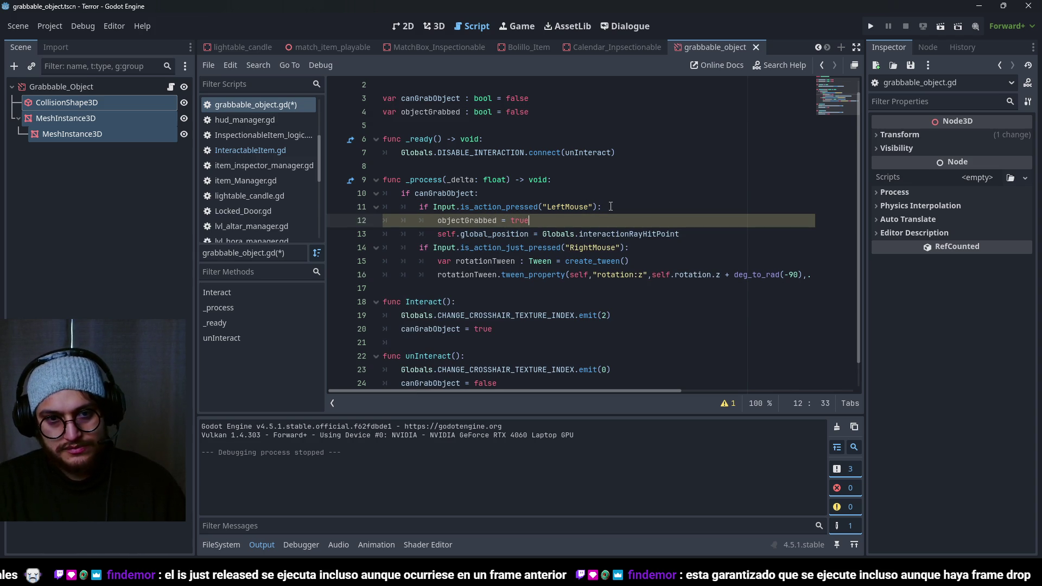
Step: Add an is_action_just_released("LeftMouse") check that sets objectGrabbed = false
key("Return")
type("Inp")
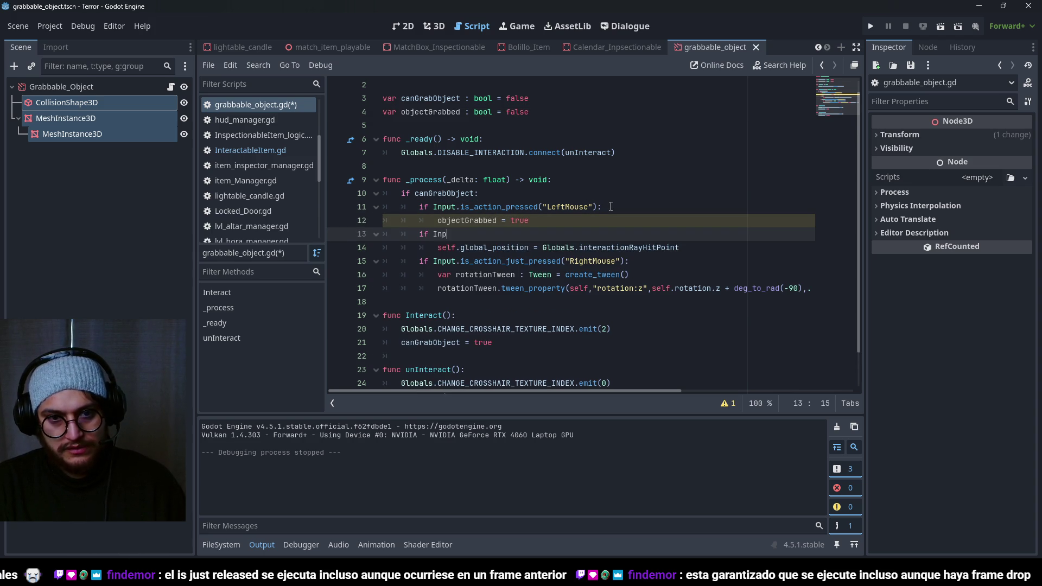
type("ut.is_a")
key("Down")
key("Down")
key("Return")
type("\"Left")
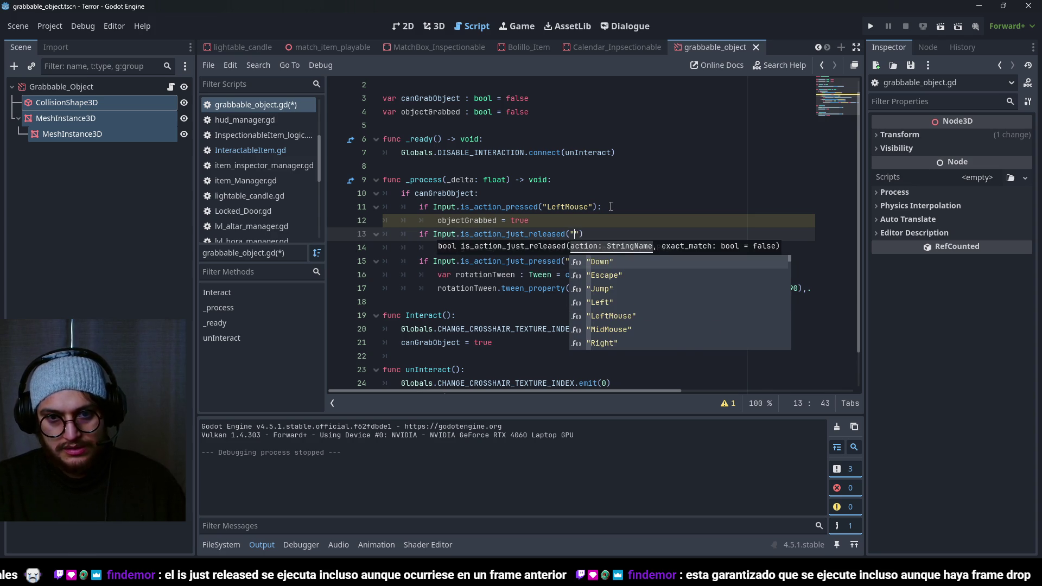
key("Return")
key("Return")
type("objectGrabbed = fal")
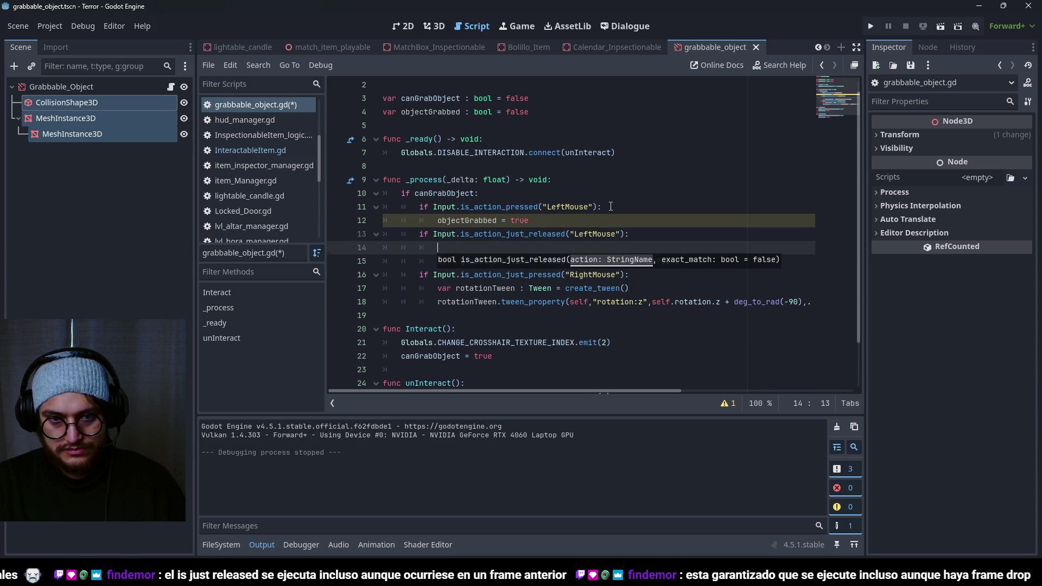
type("se")
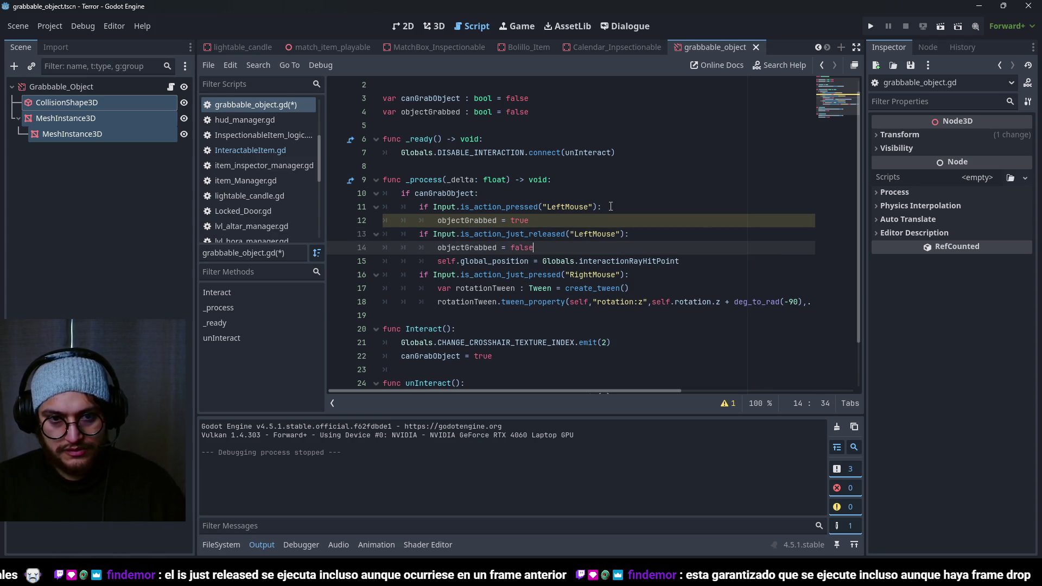
Step: Delete the old position update line from _process
left_click(700, 261)
key("shift+Home")
key("BackSpace")
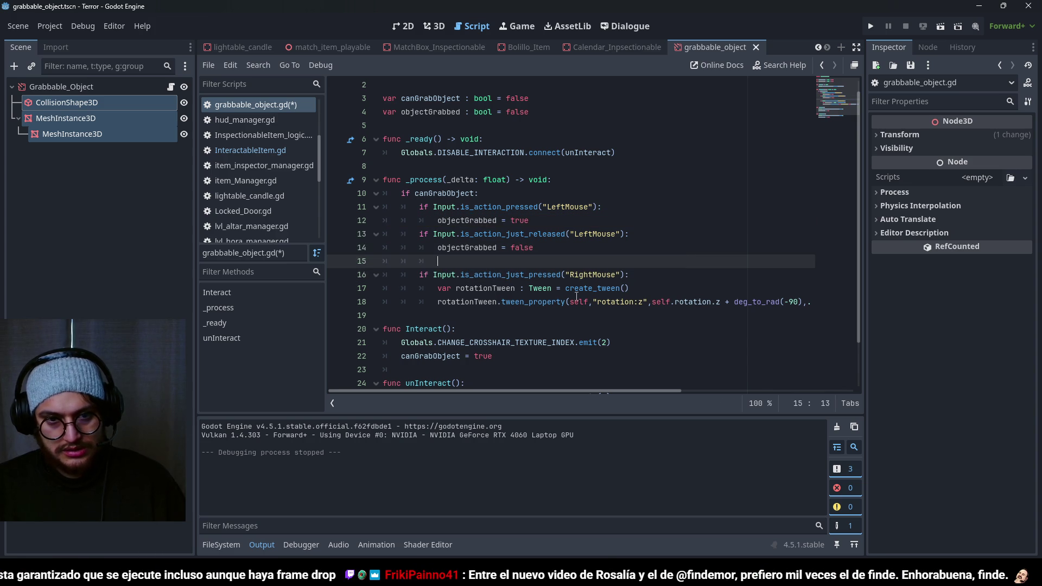
key("BackSpace")
Step: Add 'if objectGrabbed:' setting self.global_position to Globals.interactionRayHitPoint, then run the game
left_click(557, 180)
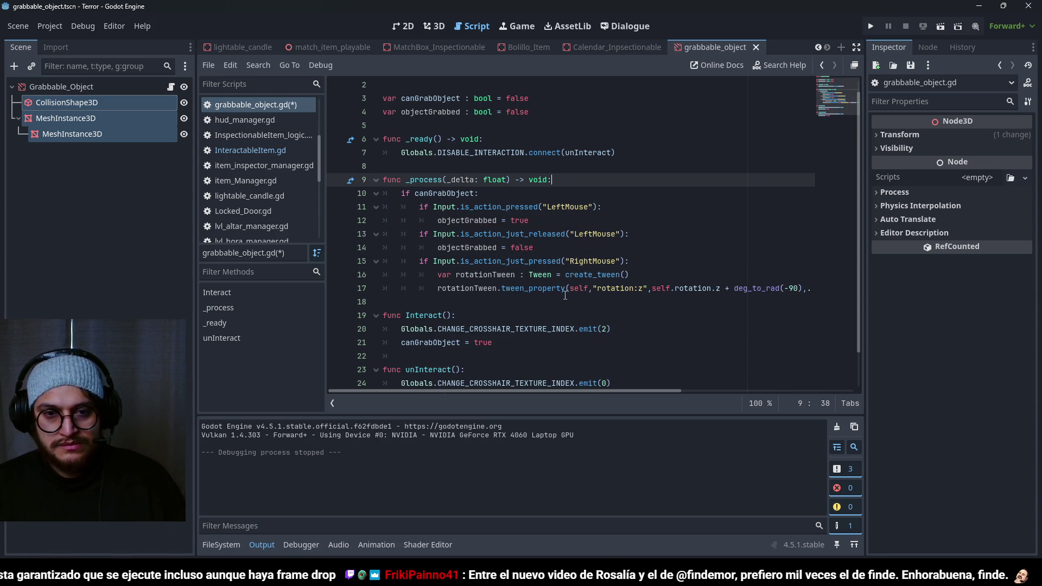
left_click(441, 314)
left_click(462, 289)
left_click(465, 301)
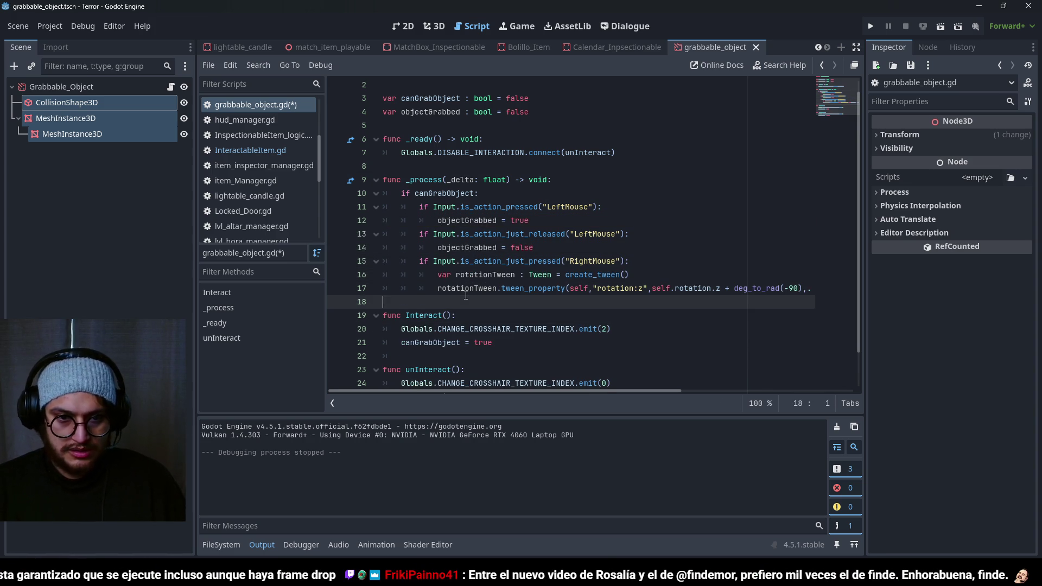
key("Return")
left_click(466, 295)
key("Return")
key("Tab")
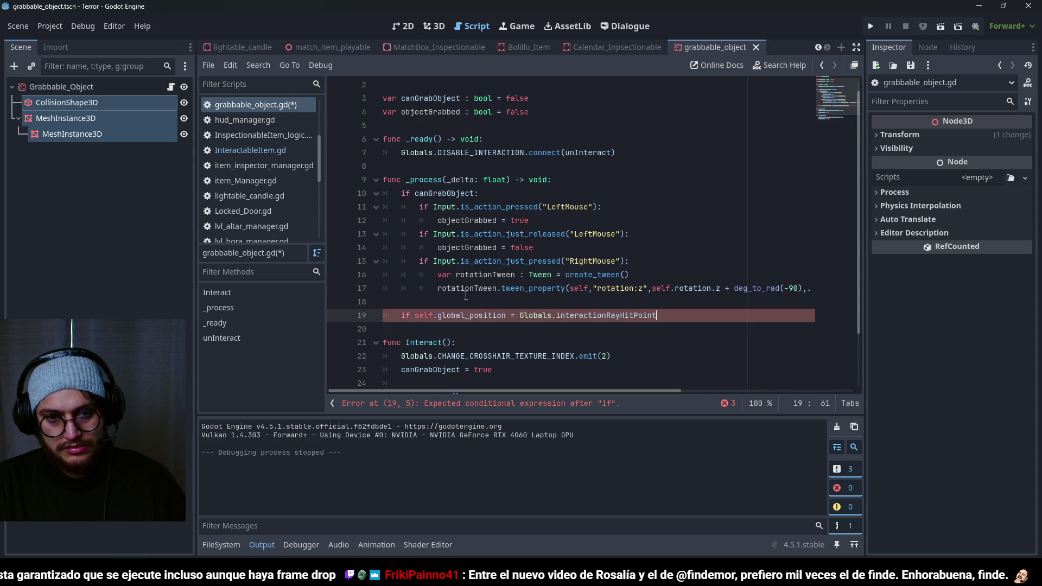
key("ctrl+space")
type("objectGrabbed:")
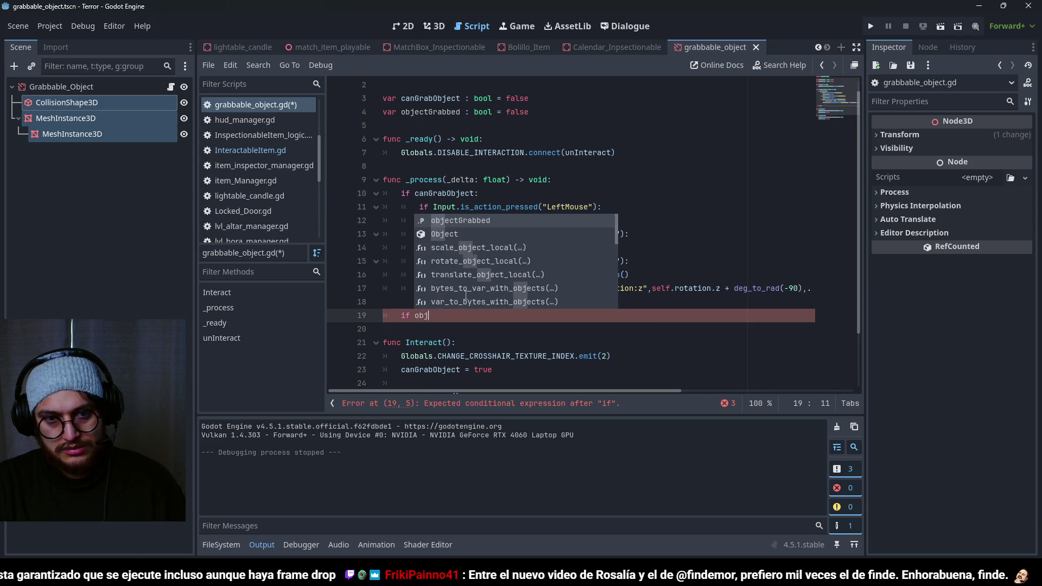
key("Return")
type("self.global_position = Globals.interactionRayHitPoint")
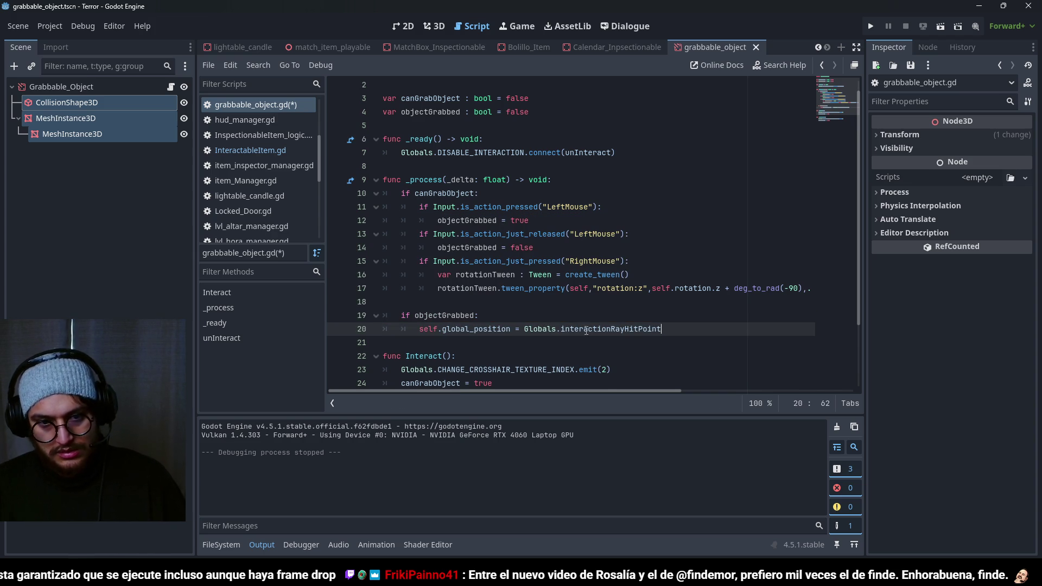
key("Return")
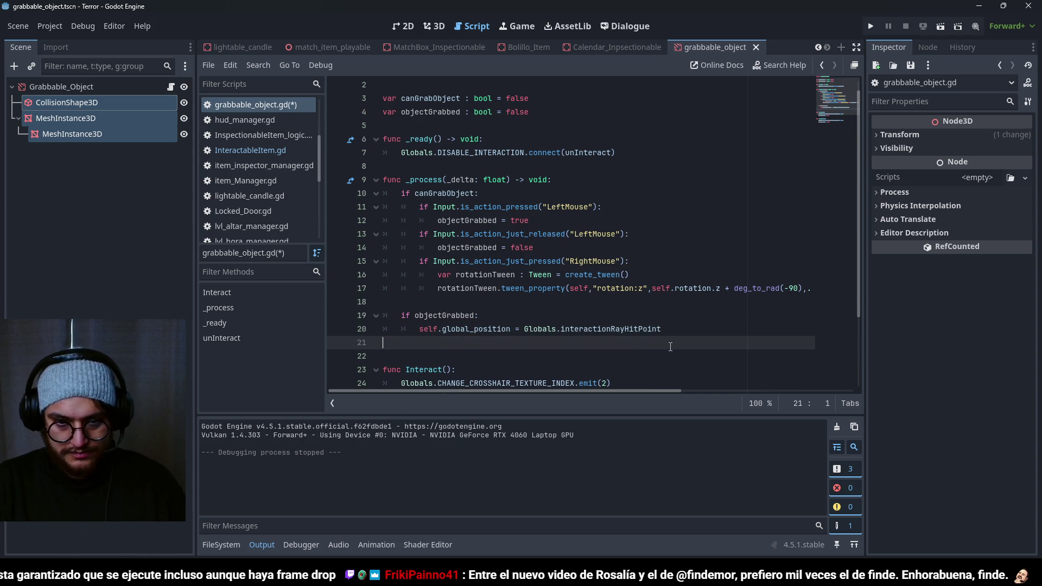
key("F5")
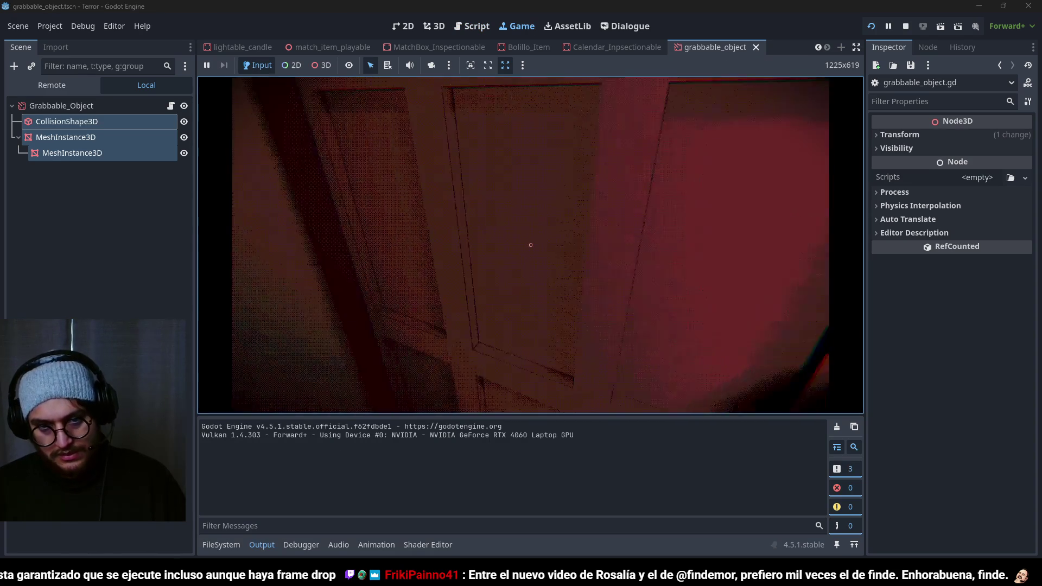
Step: Stop the game, save, select the _ready signal lines, and playtest grabbing once more
key("F8")
key("ctrl+s")
scroll(525, 217, "up", 1)
left_click_drag(640, 165, 365, 156)
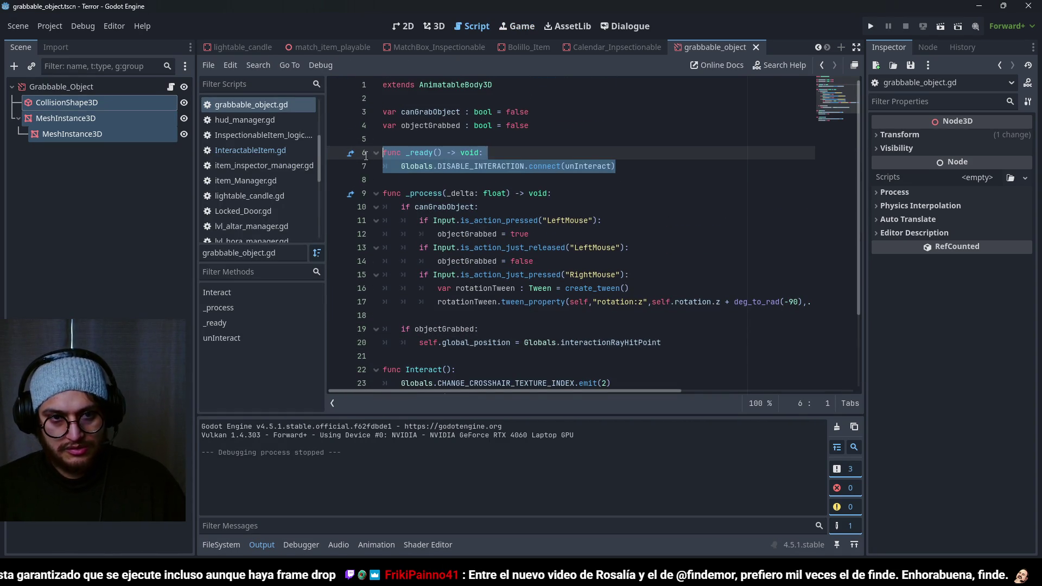
key("F5")
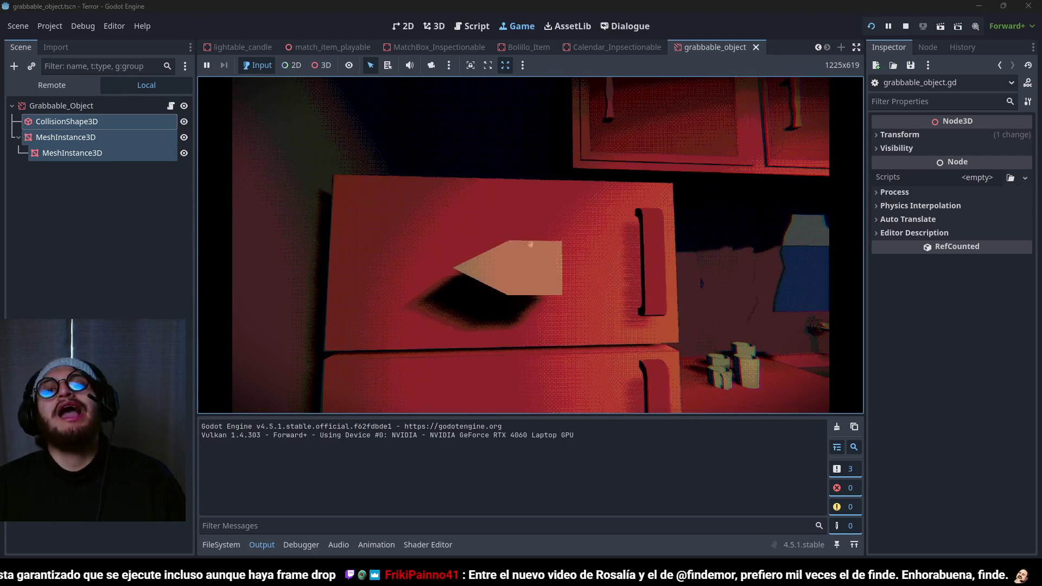
key("F8")
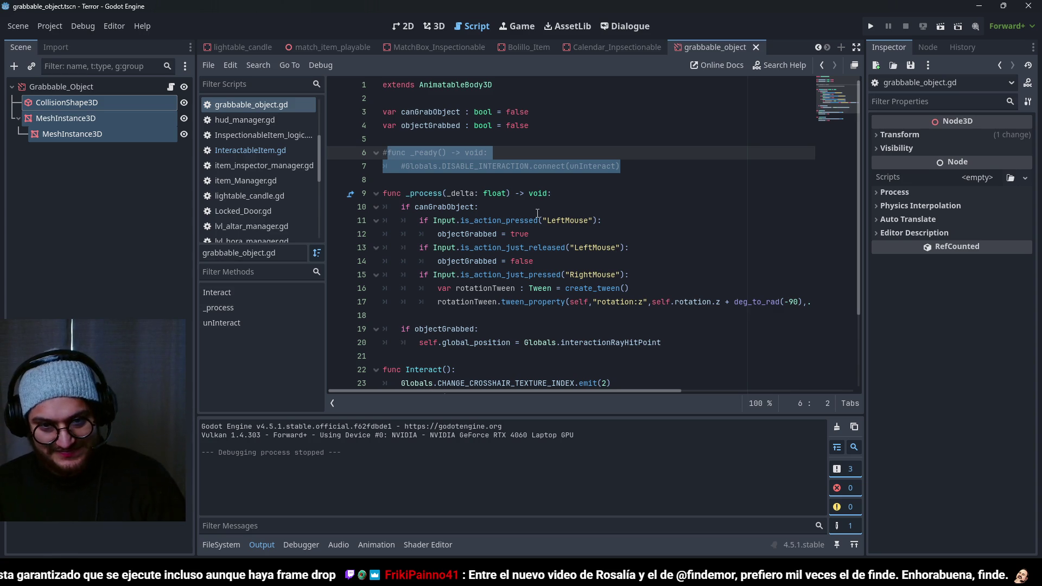
double_click(442, 261)
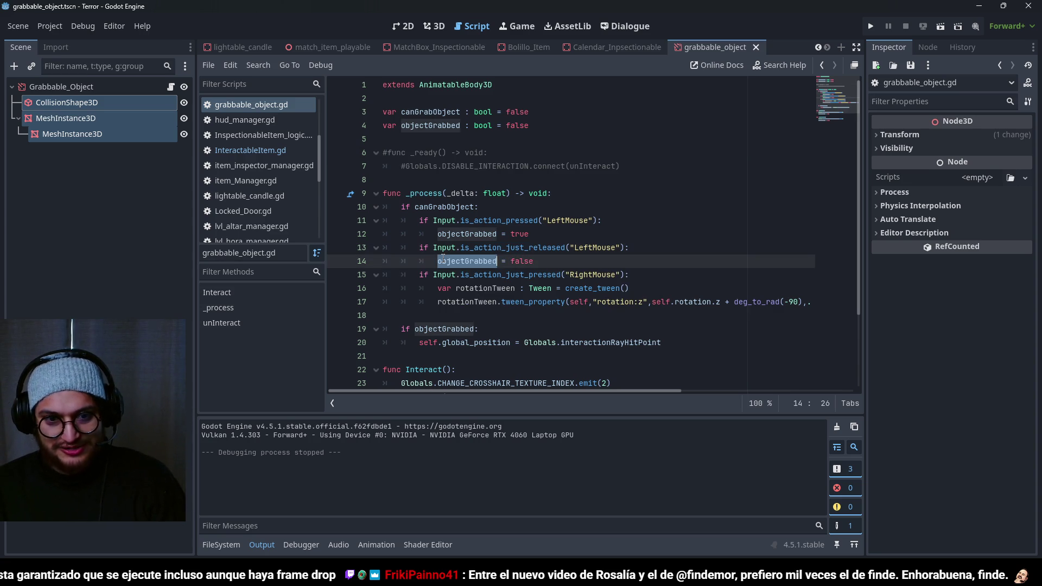
double_click(473, 328)
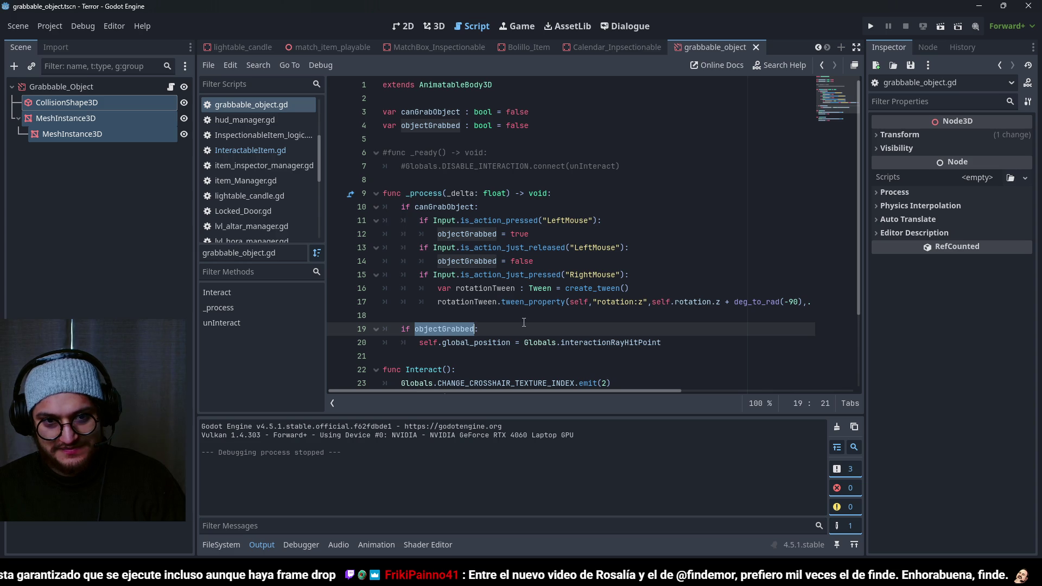
scroll(609, 249, "down", 1)
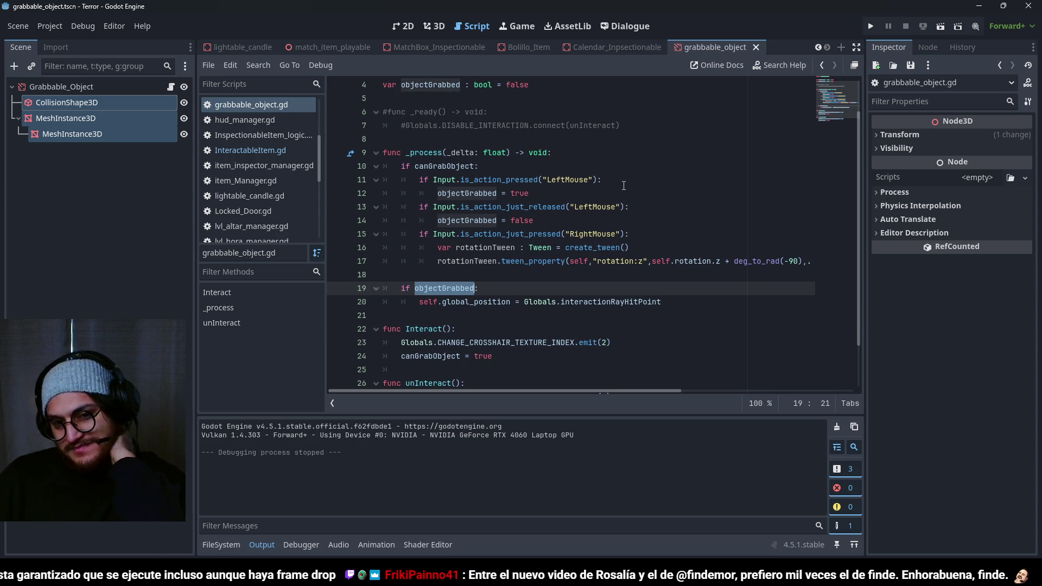
scroll(624, 163, "down", 1)
double_click(517, 154)
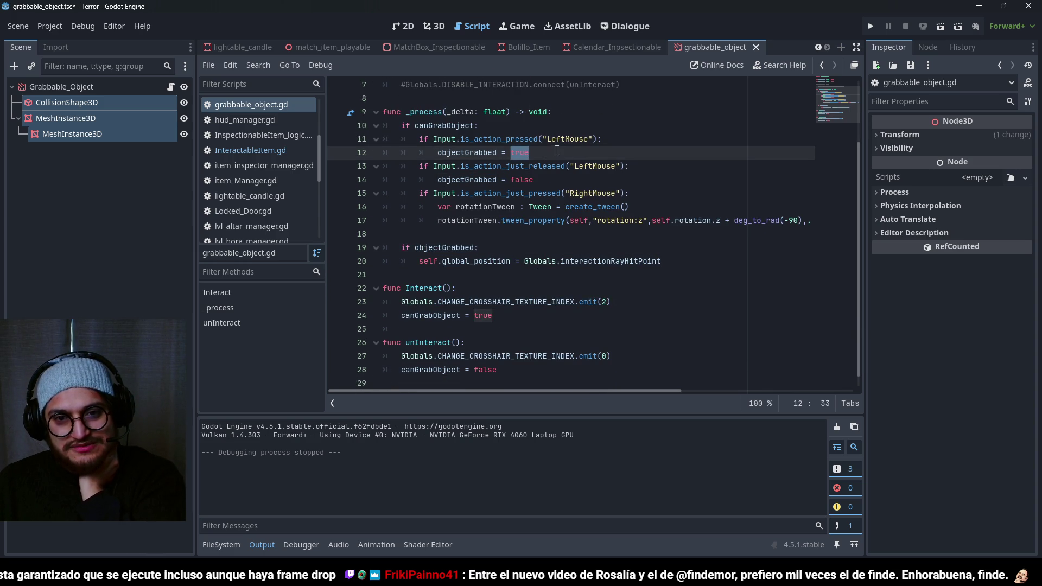
double_click(496, 139)
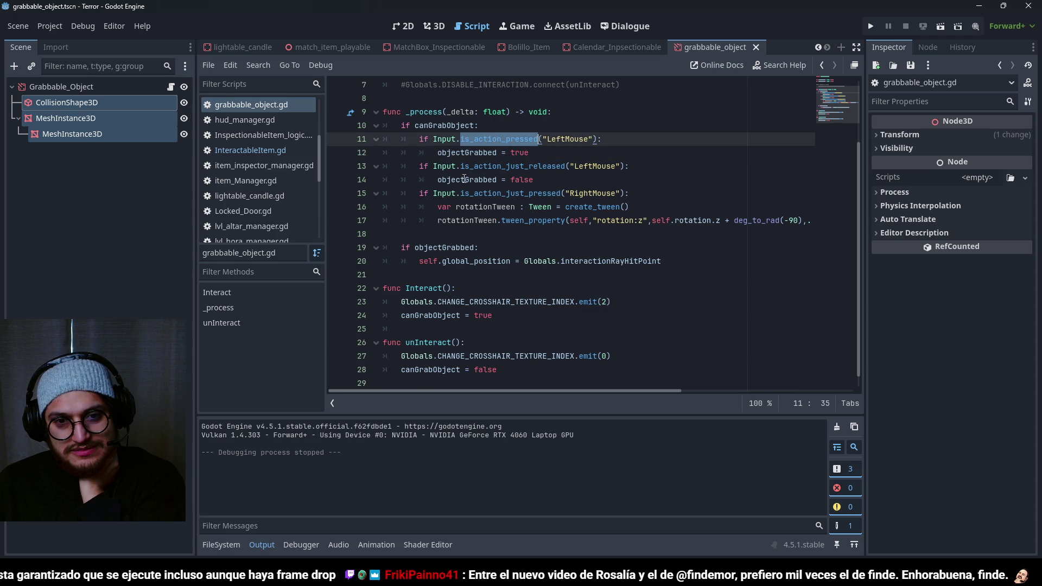
mouse_move(464, 180)
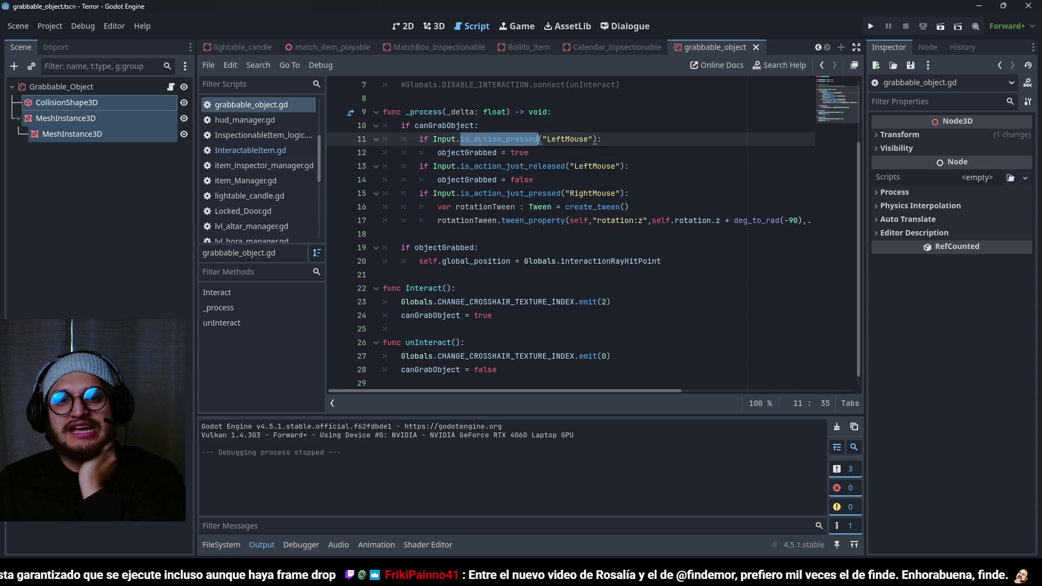
double_click(444, 126)
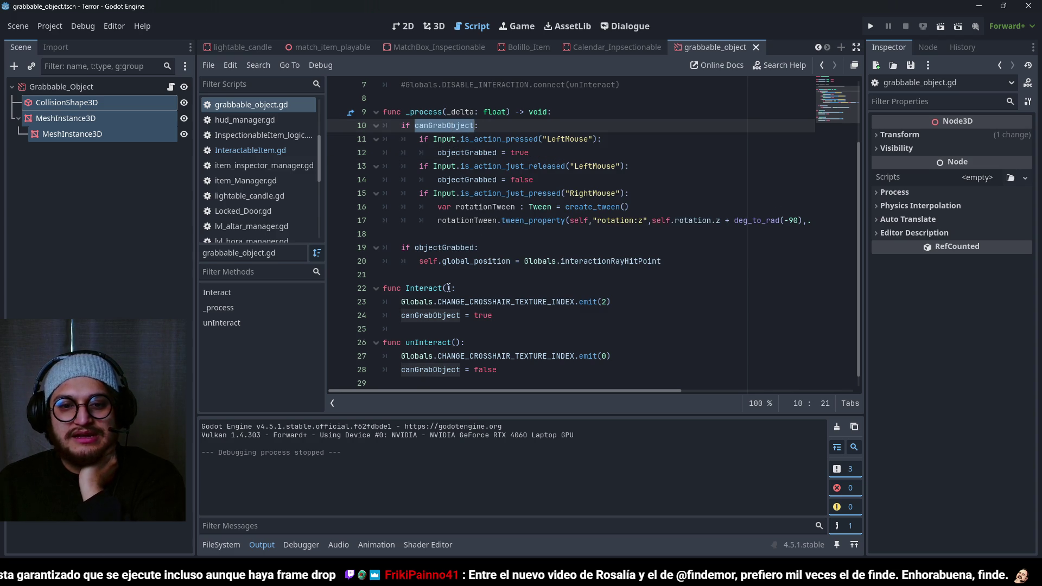
left_click_drag(524, 371, 401, 356)
double_click(430, 370)
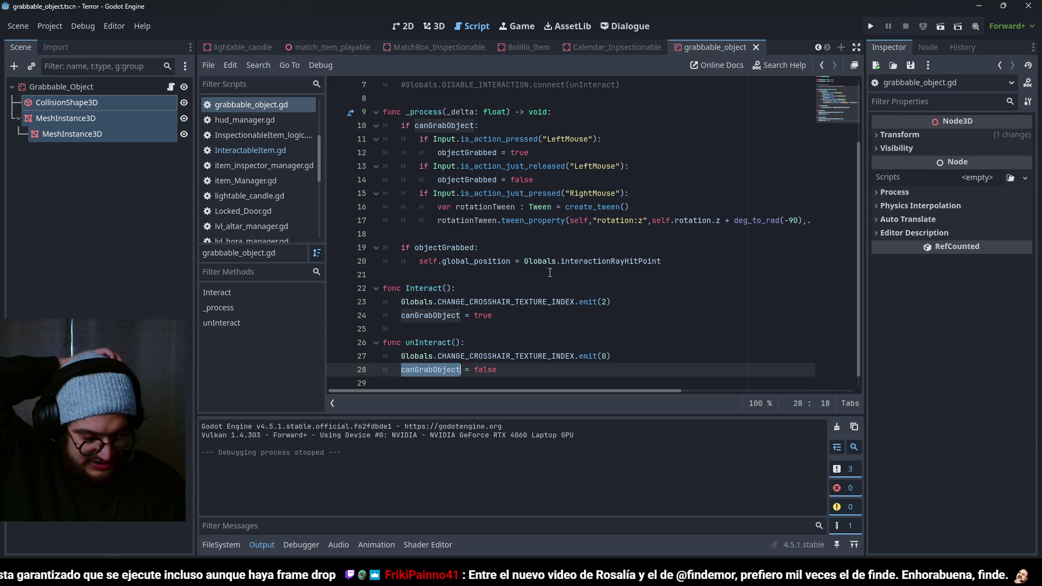
left_click_drag(497, 370, 401, 370)
key("ctrl+c")
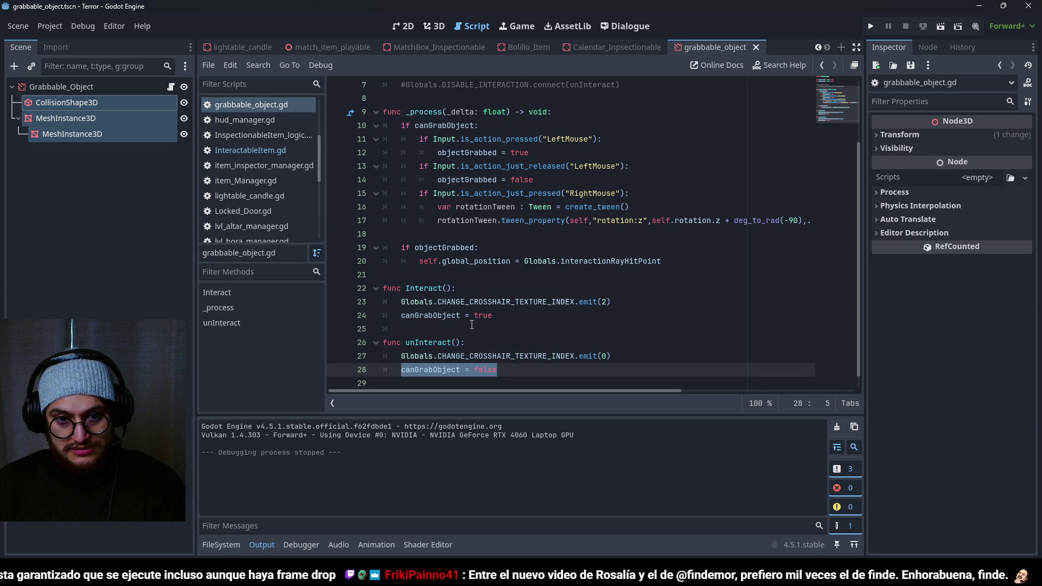
left_click(564, 185)
Step: Paste 'canGrabObject = false' under the release reset and run the game
key("Return")
key("ctrl+v")
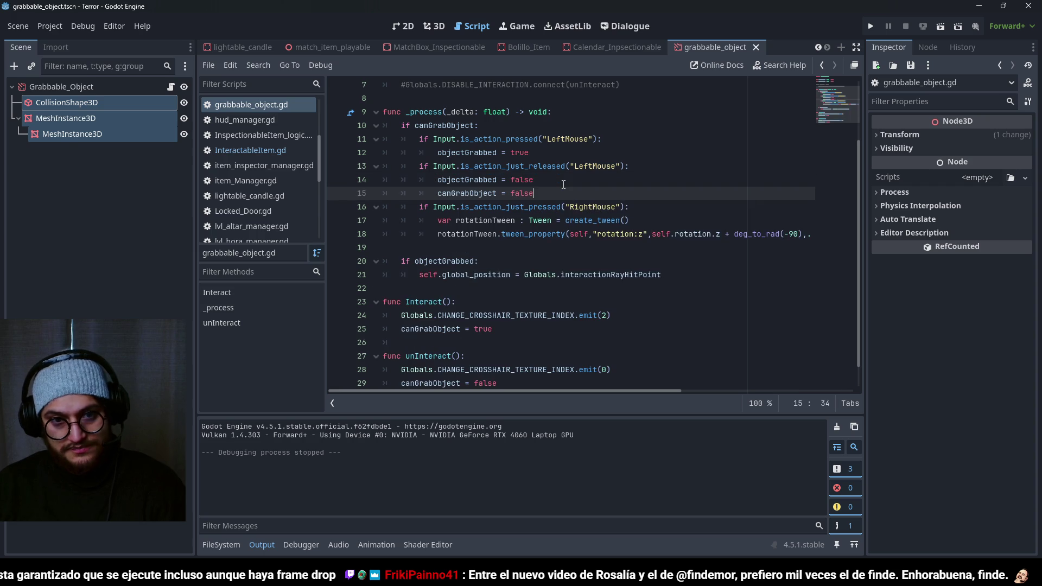
key("F5")
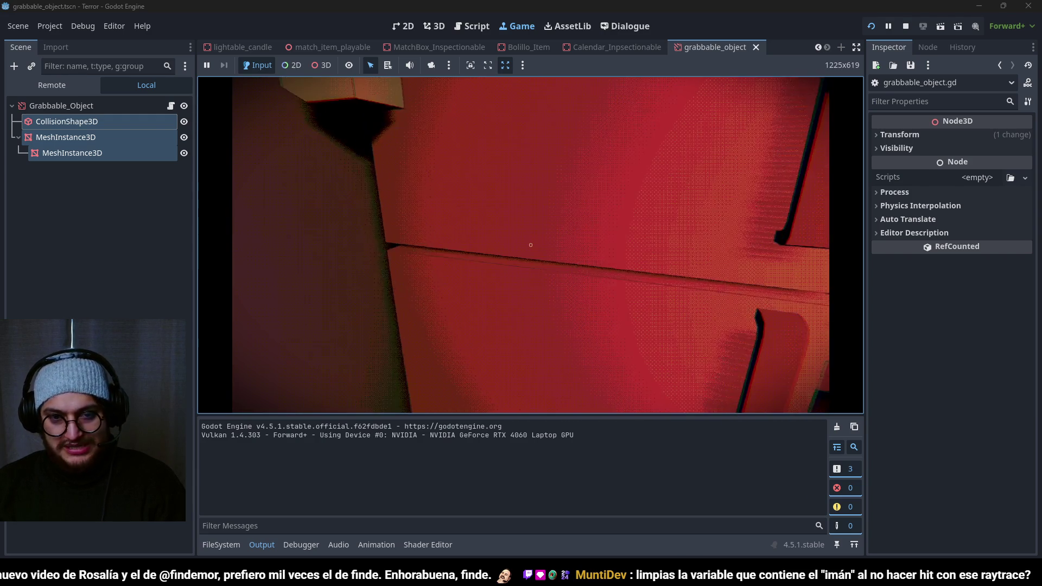
Step: Stop the playtest and delete the added canGrabObject = false and position-follow lines
key("F8")
key("ctrl+s")
key("BackSpace")
key("BackSpace")
key("BackSpace")
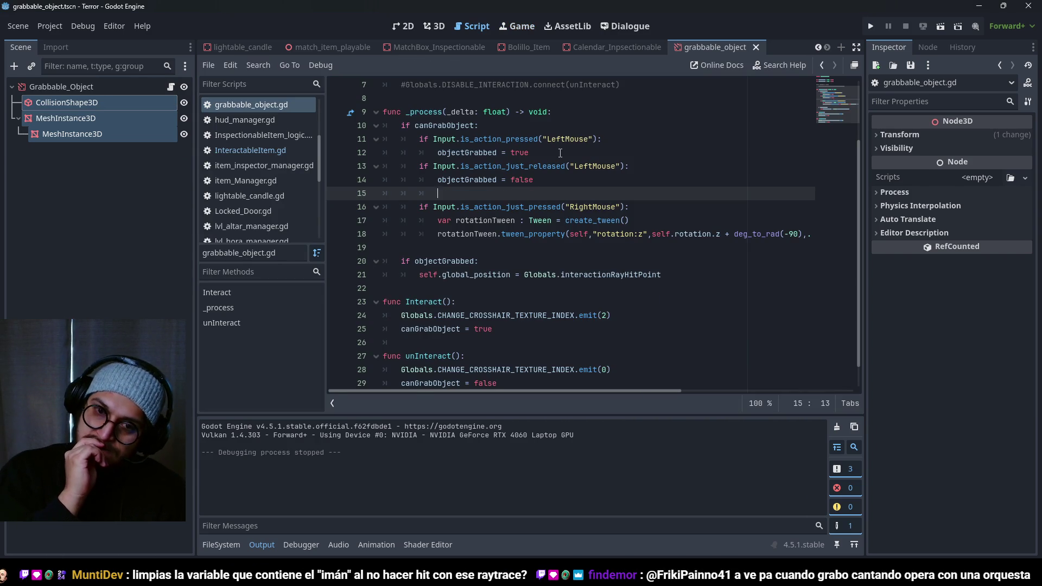
key("ctrl+shift+k")
key("Down")
key("Down")
key("Down")
key("ctrl+shift+k")
Step: Strip the objectGrabbed follow check and release branch out of _process
key("Up")
key("End")
key("BackSpace")
key("BackSpace")
key("BackSpace")
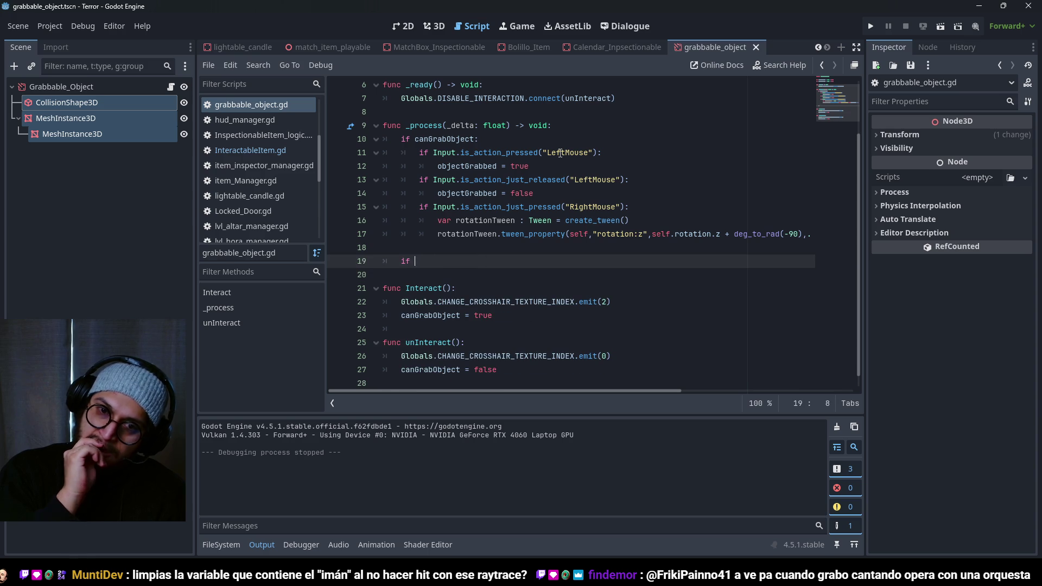
key("ctrl+shift+k")
key("Up")
key("Up")
key("Up")
type("self.global_position = Globals.interactionRayHitPoint")
key("ctrl+shift+k")
key("BackSpace")
key("BackSpace")
key("BackSpace")
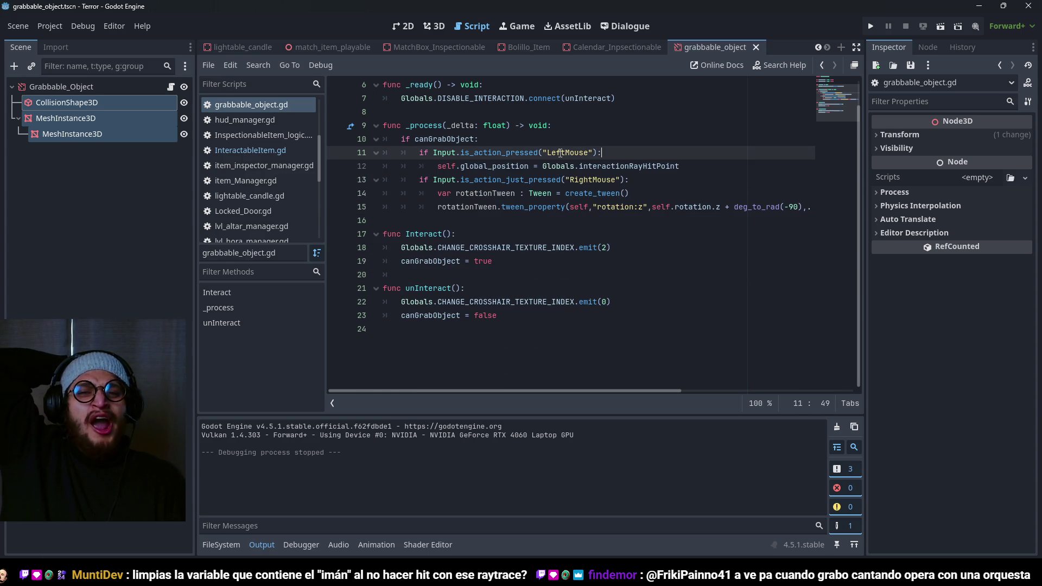
Step: Discard an unfinished variable declaration and select the Interact function name
key("Up")
key("Up")
key("Up")
type("var")
key("BackSpace")
key("BackSpace")
key("BackSpace")
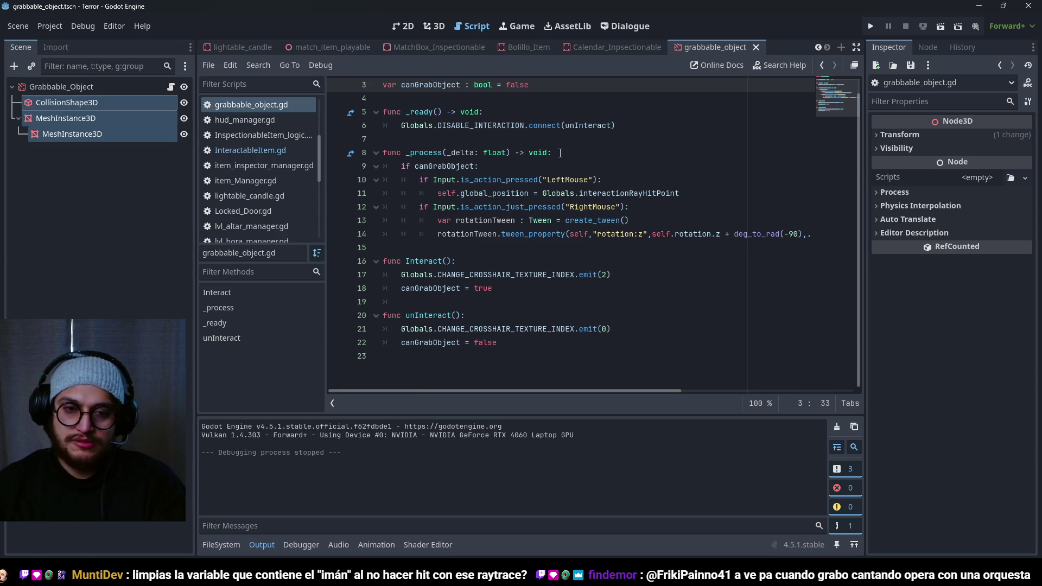
left_click(380, 274)
double_click(425, 259)
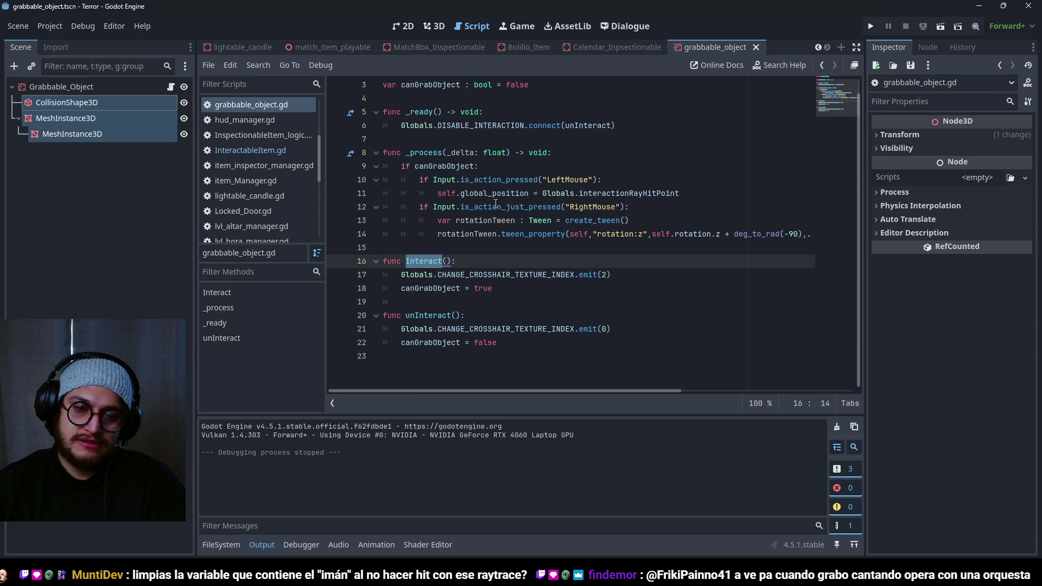
mouse_move(496, 203)
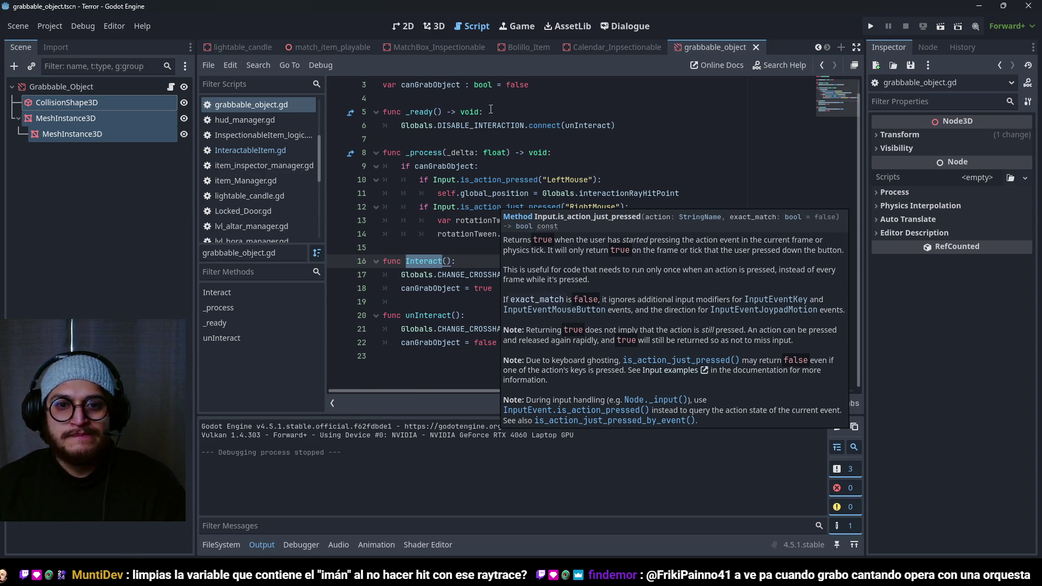
scroll(513, 108, "up", 1)
Step: Declare 'var canInteract : bool = false' below the extends line
left_click(516, 103)
key("Return")
type("var canInteract : bool =")
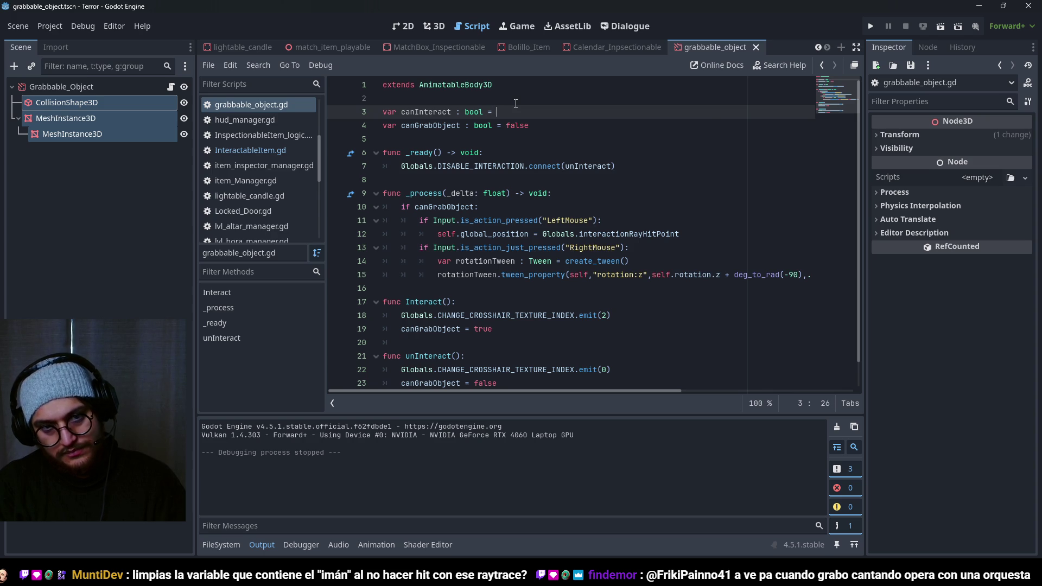
type("true")
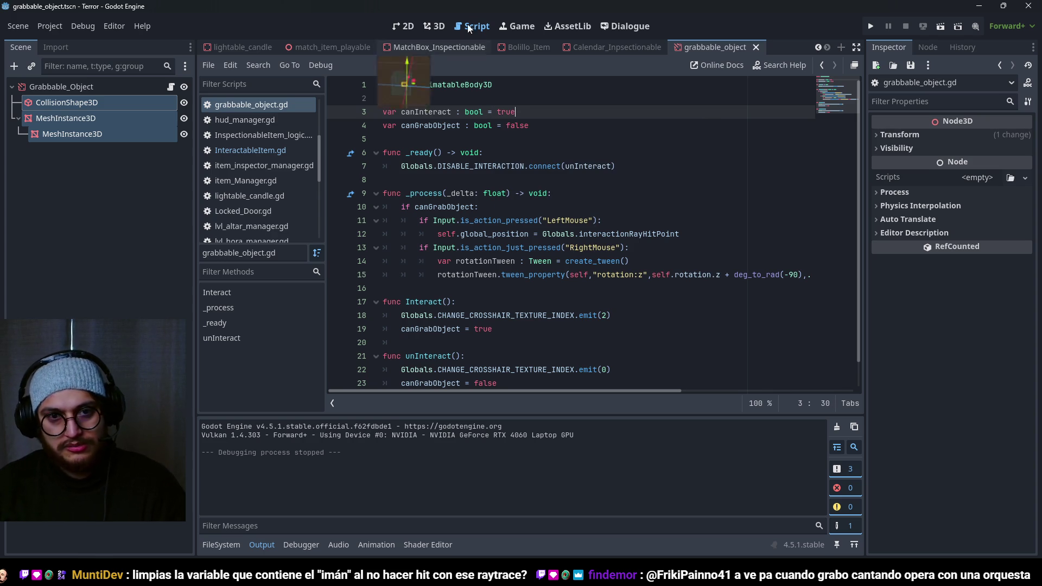
key("BackSpace")
key("BackSpace")
key("BackSpace")
type("false")
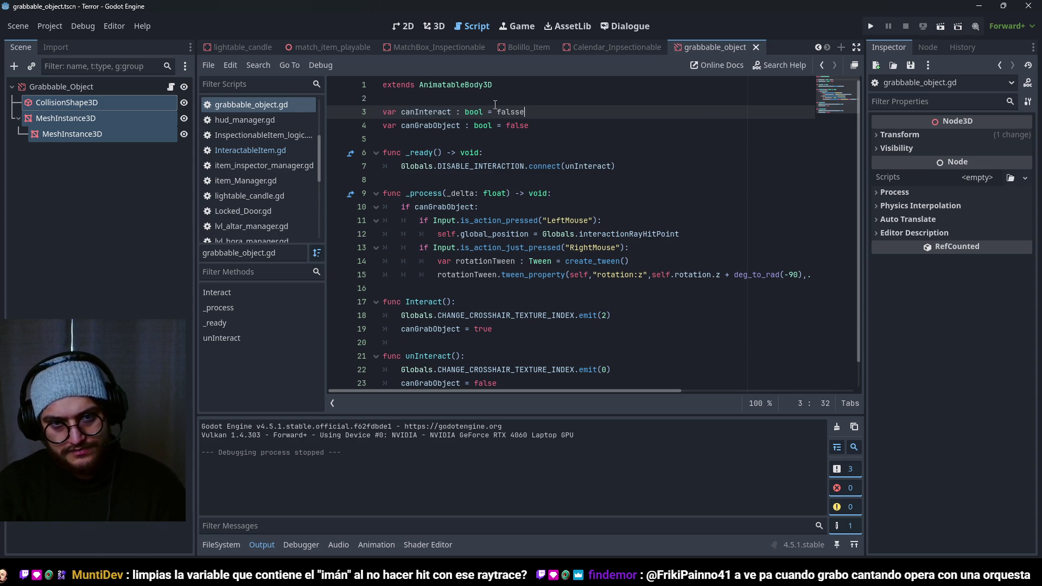
key("Escape")
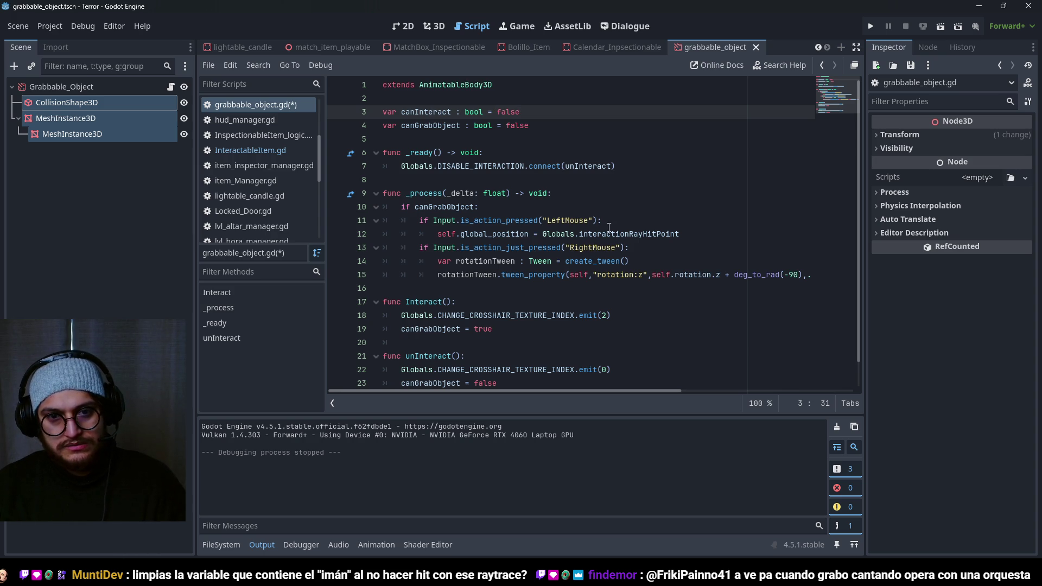
Step: Set canInteract = true inside the LeftMouse press branch
left_click(493, 212)
key("Return")
key("Escape")
key("BackSpace")
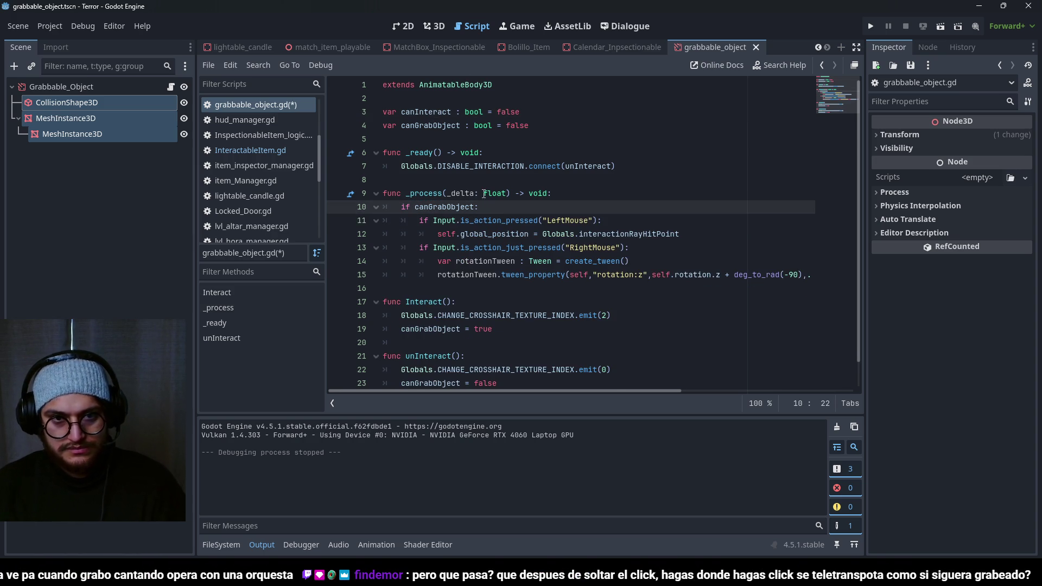
double_click(450, 111)
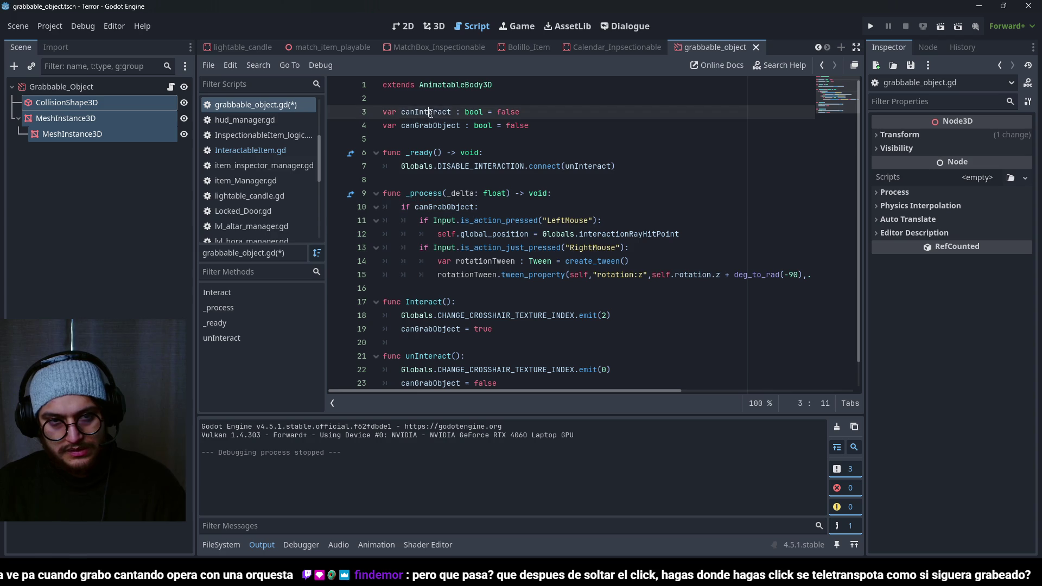
key("ctrl+c")
left_click(611, 220)
key("Return")
key("ctrl+v")
type("tru")
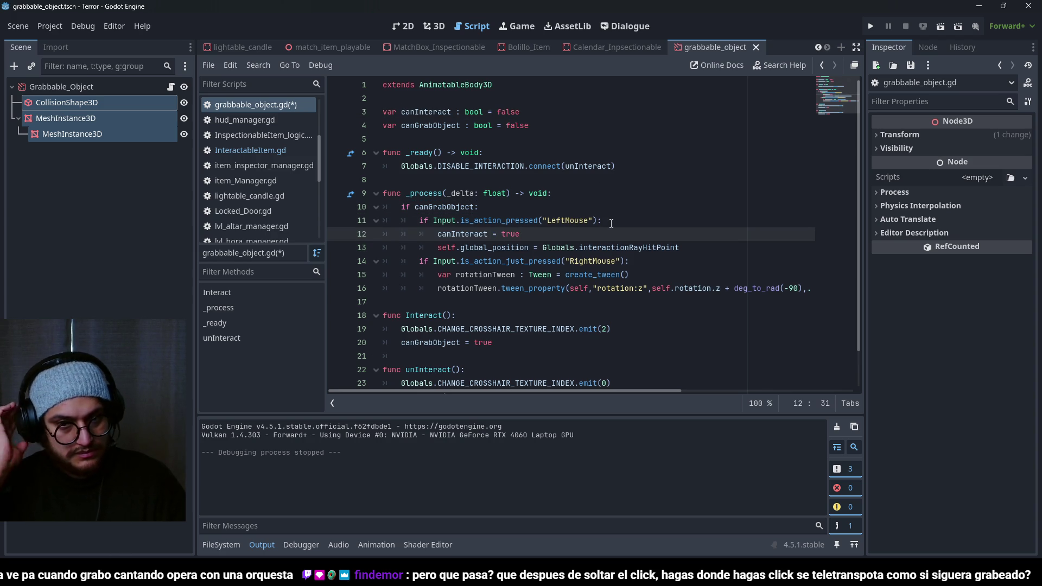
Step: Wrap Interact's two body lines in 'if canInteract:' and save the script
left_click(527, 315)
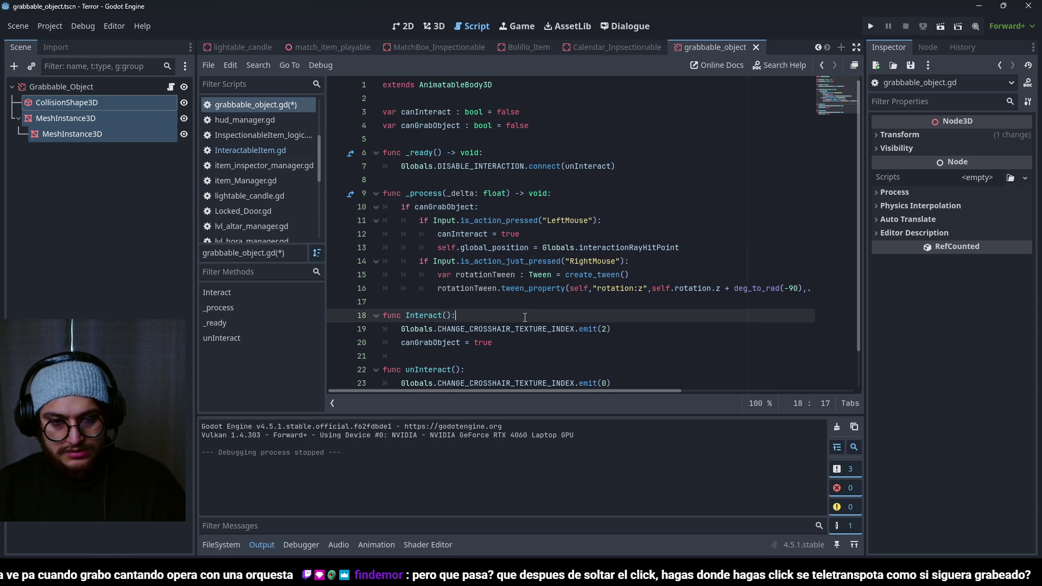
key("Return")
type("if canInteract:")
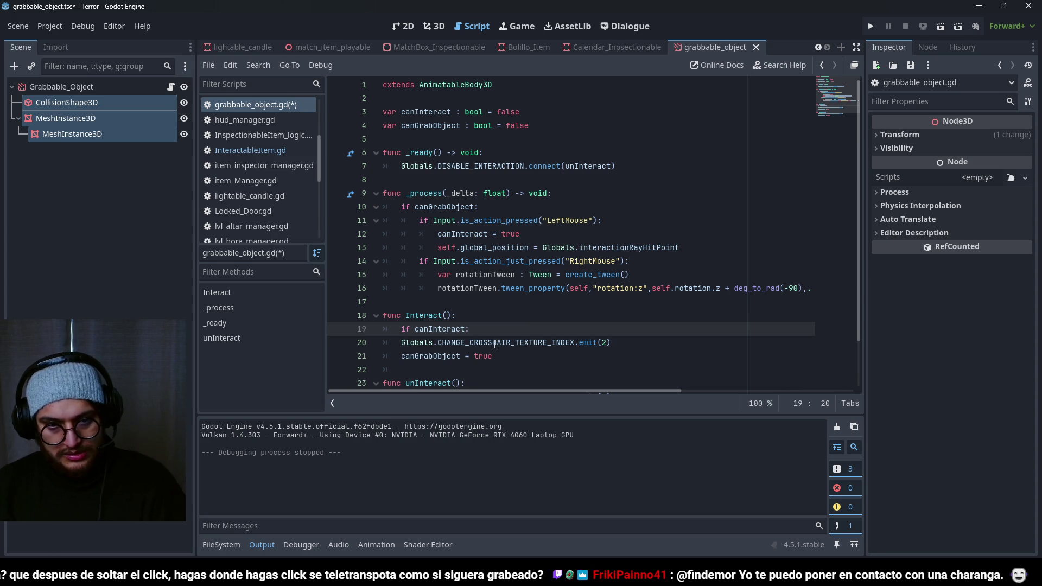
left_click_drag(488, 357, 438, 343)
key("Tab")
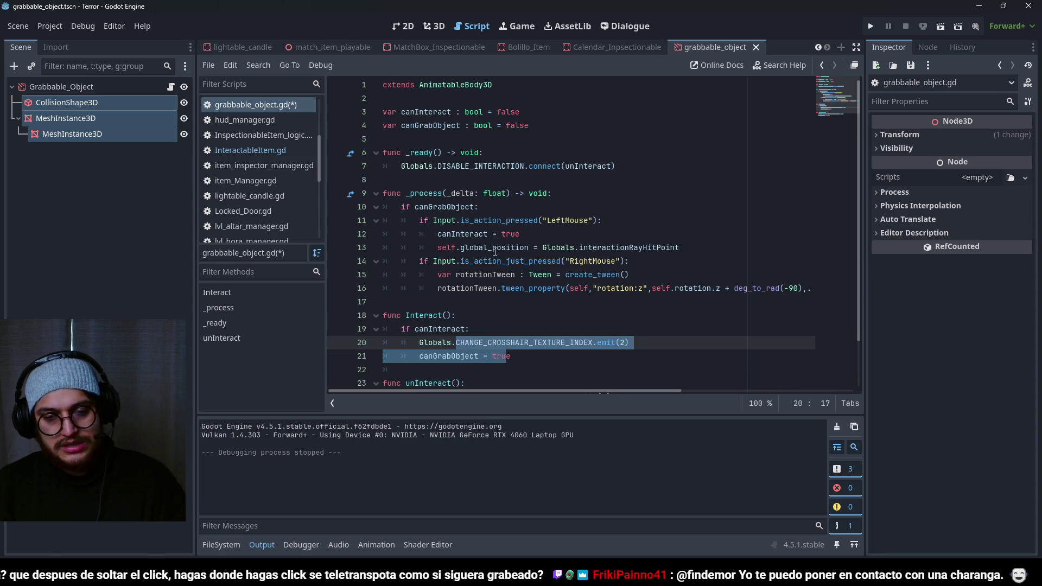
left_click(488, 223)
double_click(484, 233)
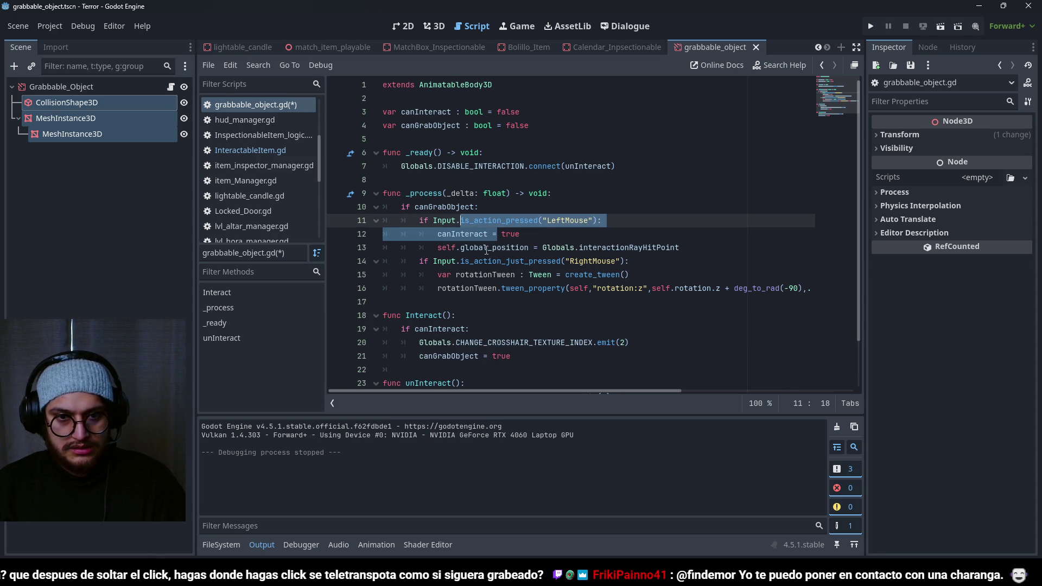
key("ctrl+s")
left_click(701, 248)
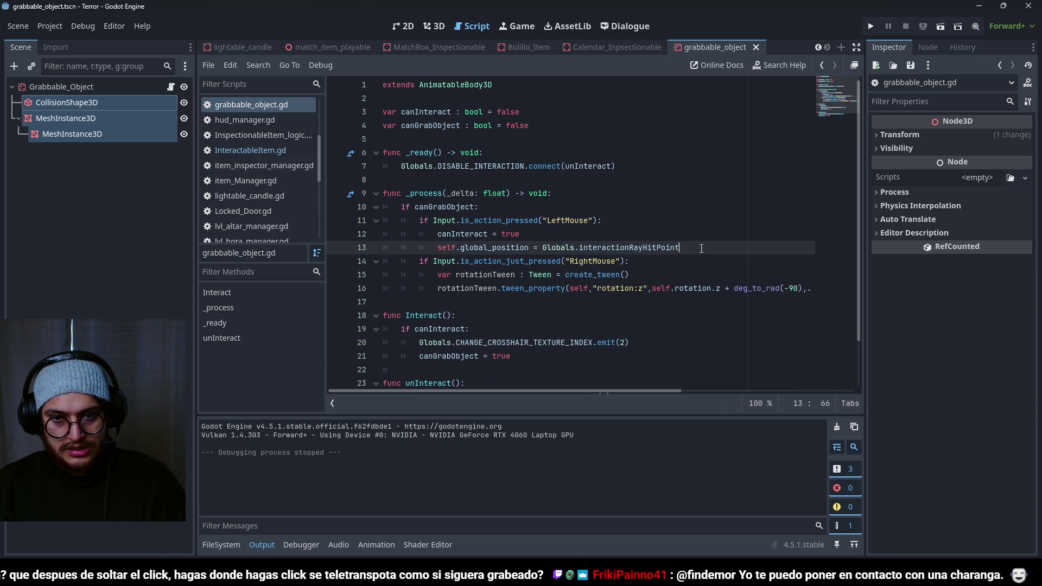
Step: Start an 'elif Input.is_action_just_released' branch after the position update
key("Return")
type("else")
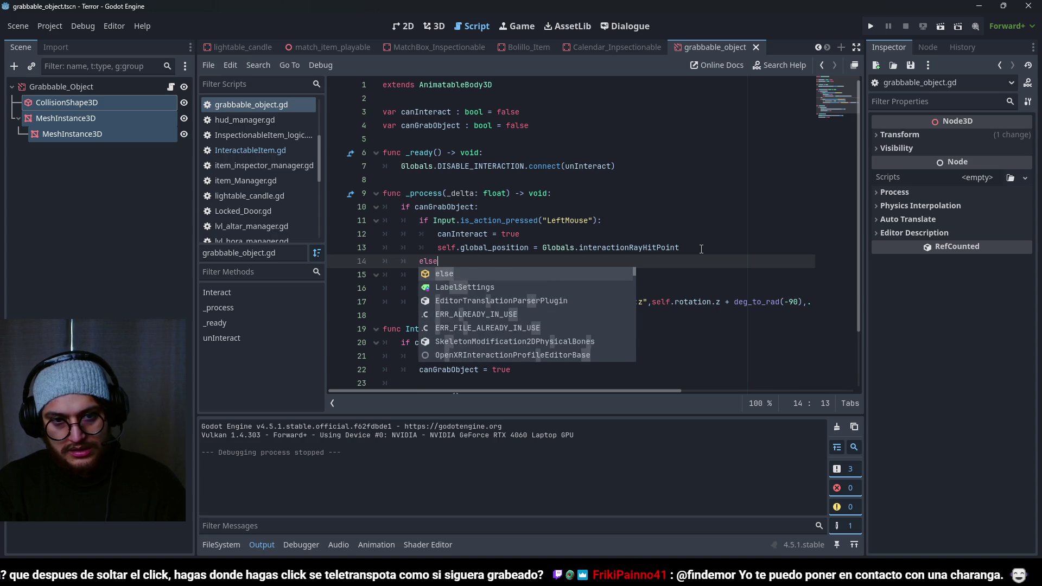
key("BackSpace")
key("BackSpace")
key("BackSpace")
key("BackSpace")
type("elif Input.is_action")
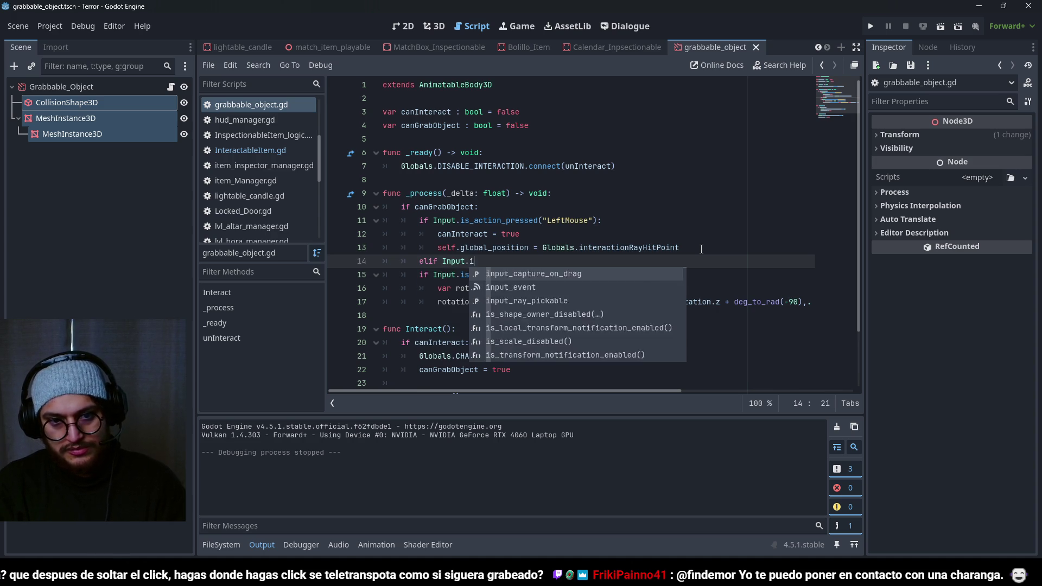
type("_re")
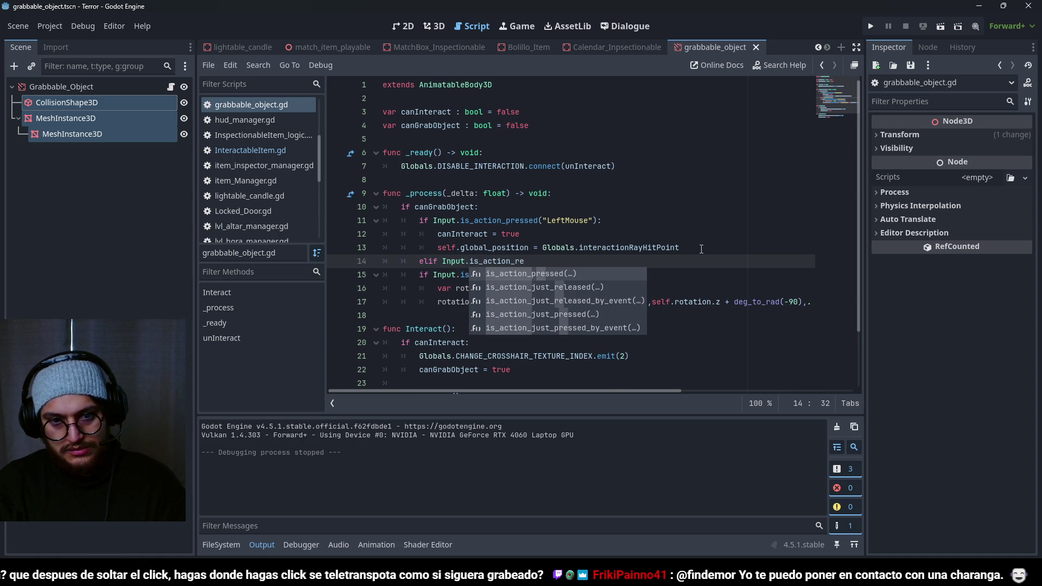
key("Down")
key("Return")
Step: Finish the "LeftMouse" release branch setting canInteract to false, save, and run the game
type("\"Left")
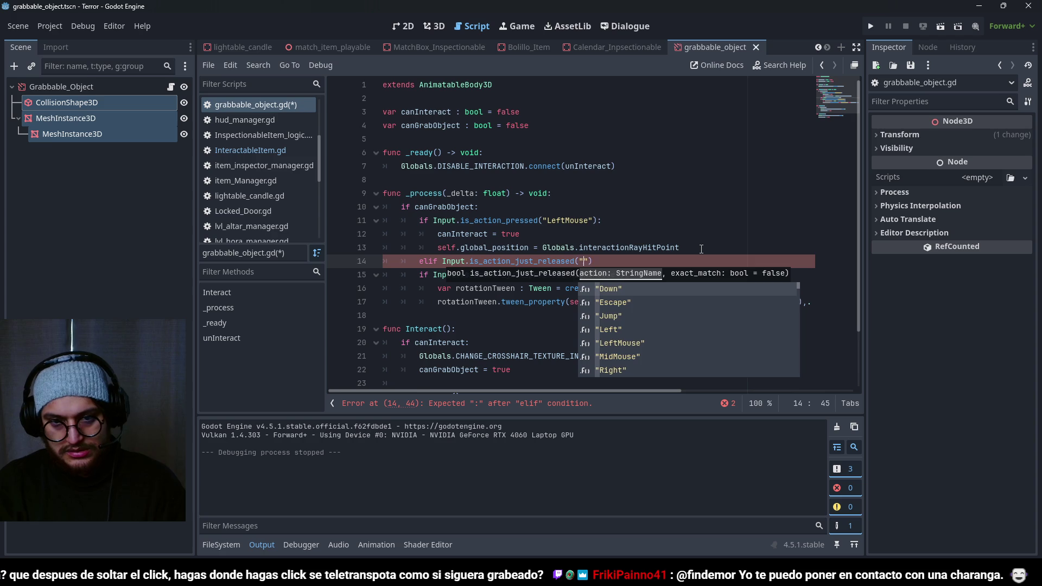
key("Down")
key("Return")
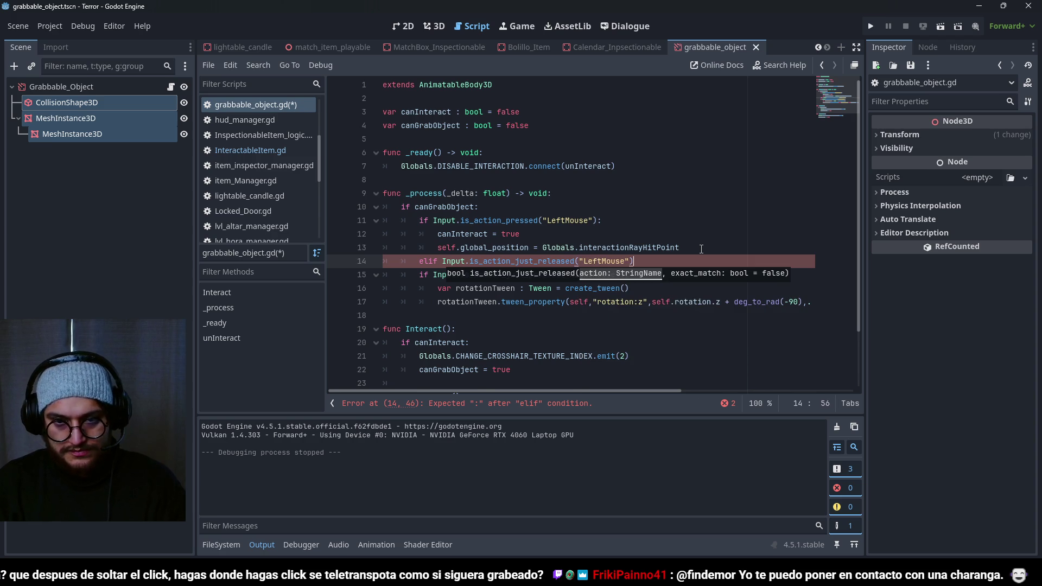
key("End")
type(":")
key("Return")
type("I")
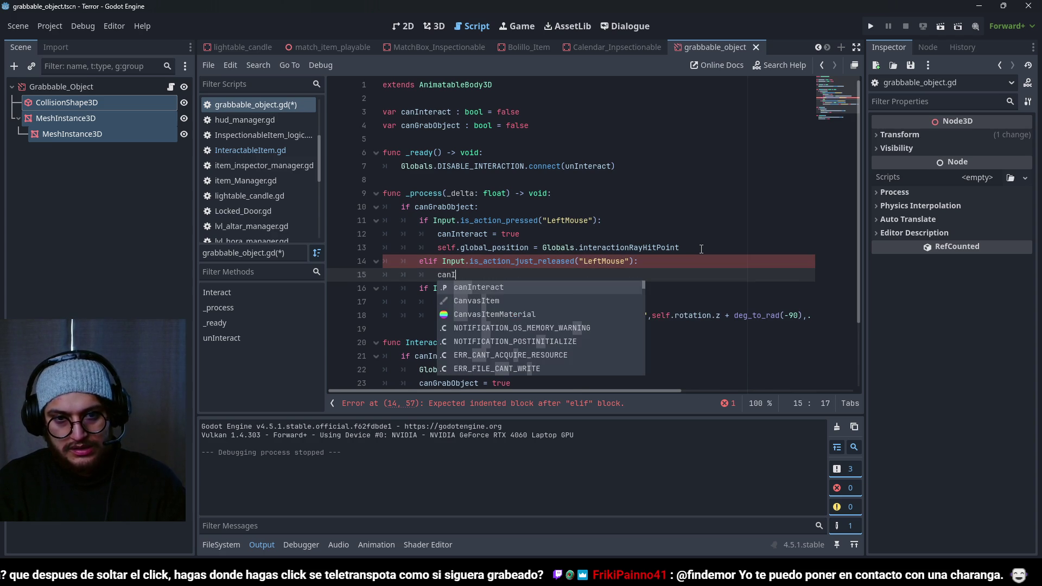
key("Return")
key("ctrl+s")
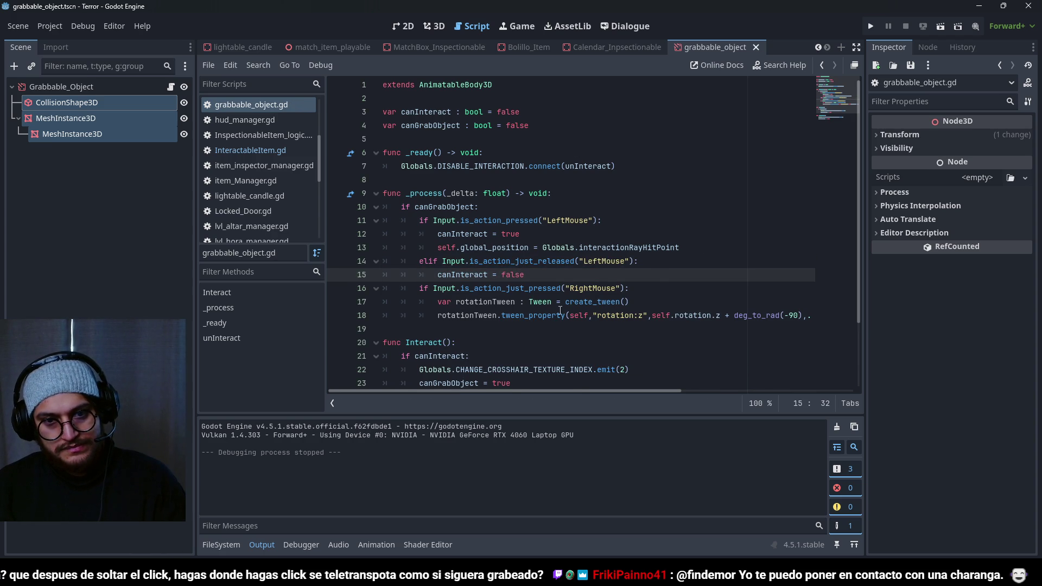
key("F5")
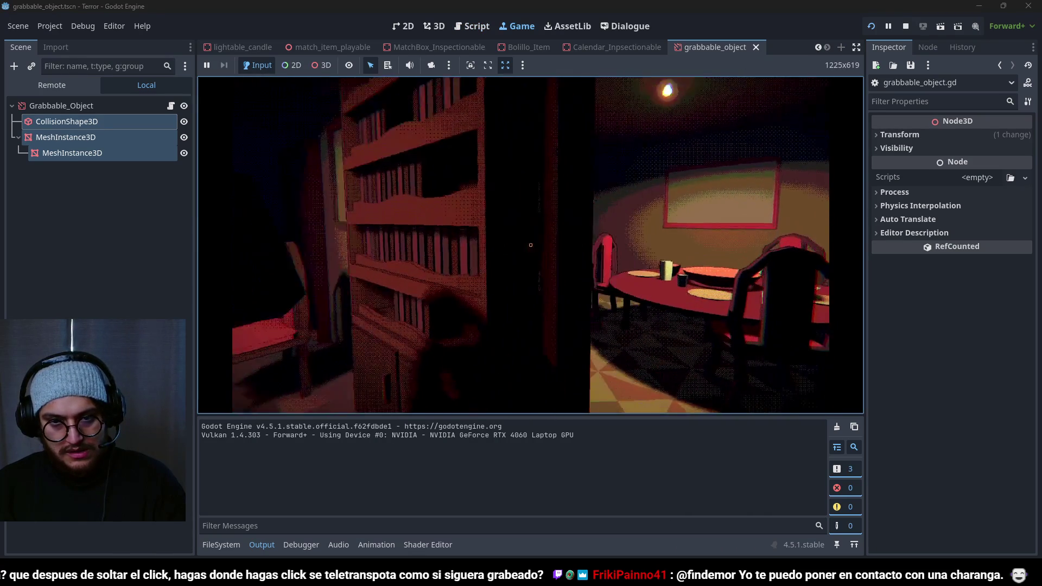
Step: Try grabbing the paper note on the fridge, then stop the game
left_click(531, 245)
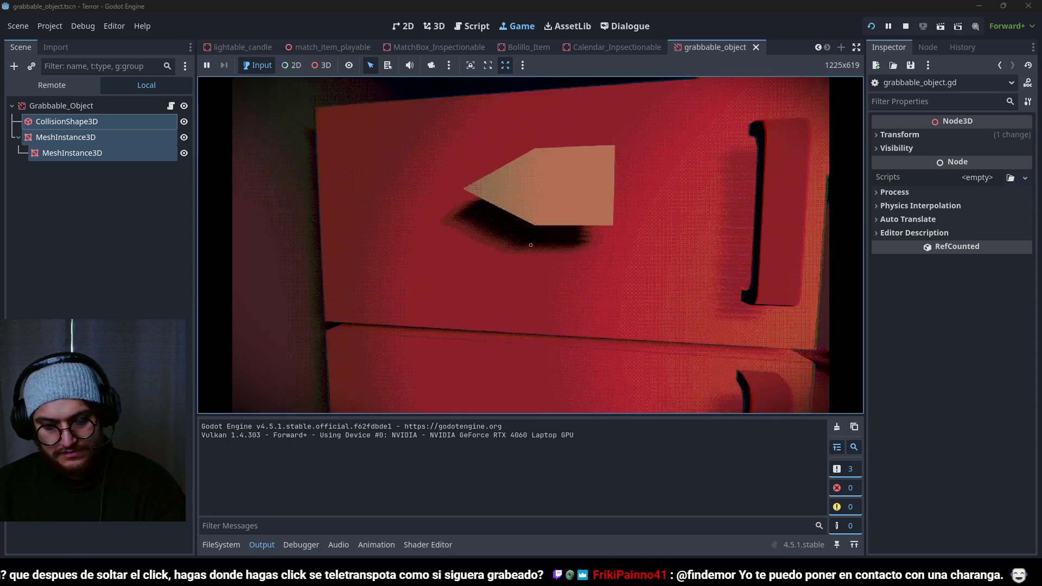
key("F5")
key("F8")
scroll(557, 210, "down", 2)
scroll(557, 210, "up", 2)
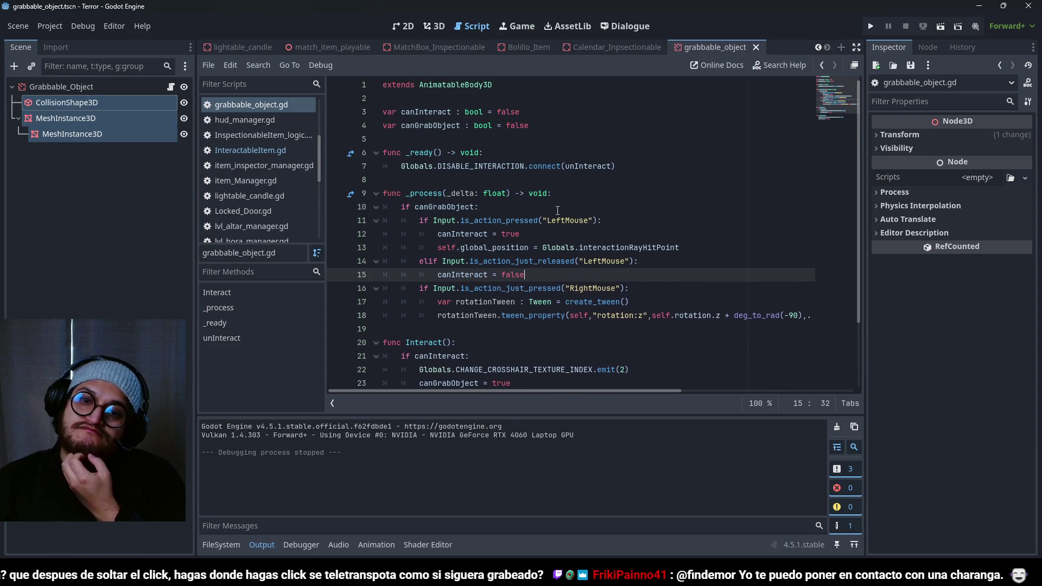
Step: Show the documentation tooltip for is_action_just_pressed on the RightMouse check, line 16
scroll(558, 210, "down", 1)
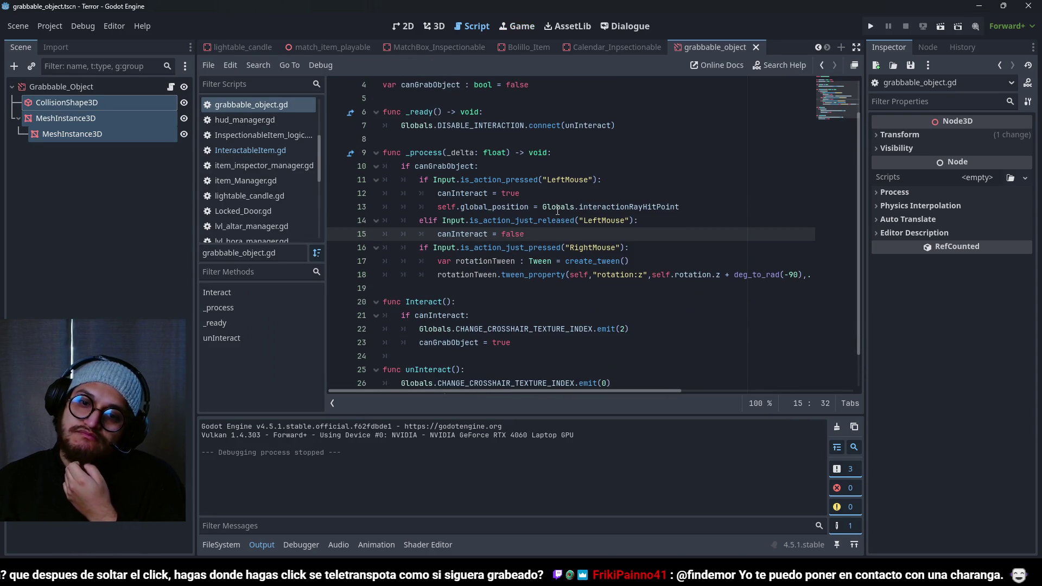
scroll(558, 210, "down", 1)
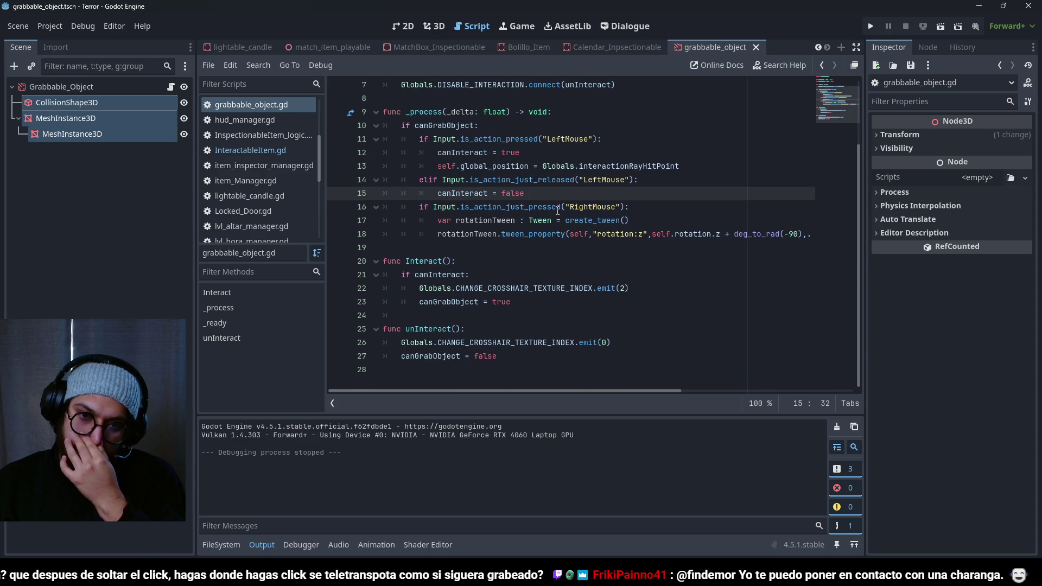
mouse_move(558, 211)
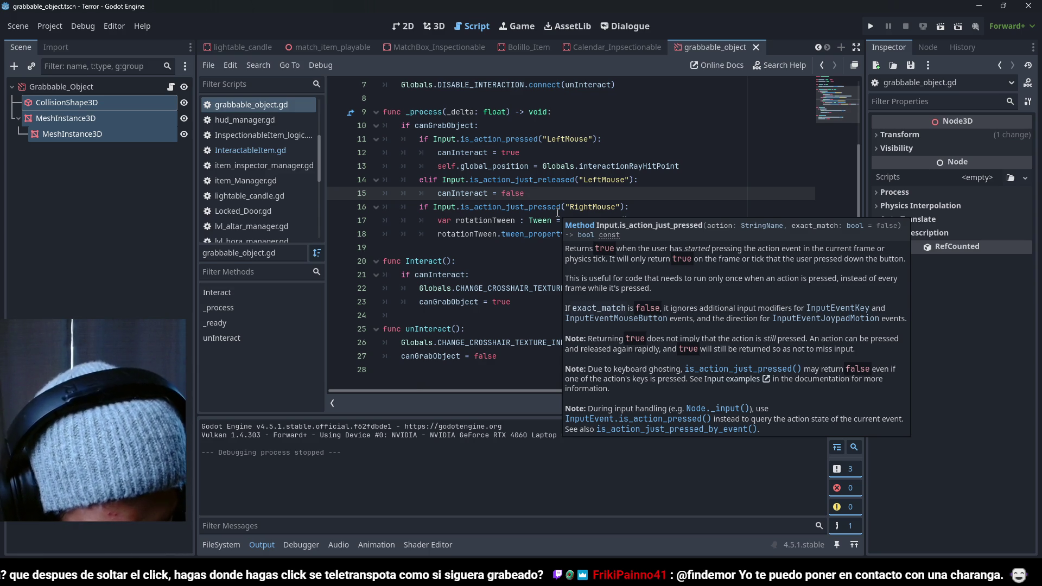
Step: Delete the elif release branch and the 'if canInteract:' lines from the grab code
key("ctrl+BackSpace")
key("ctrl+BackSpace")
key("ctrl+BackSpace")
type("i")
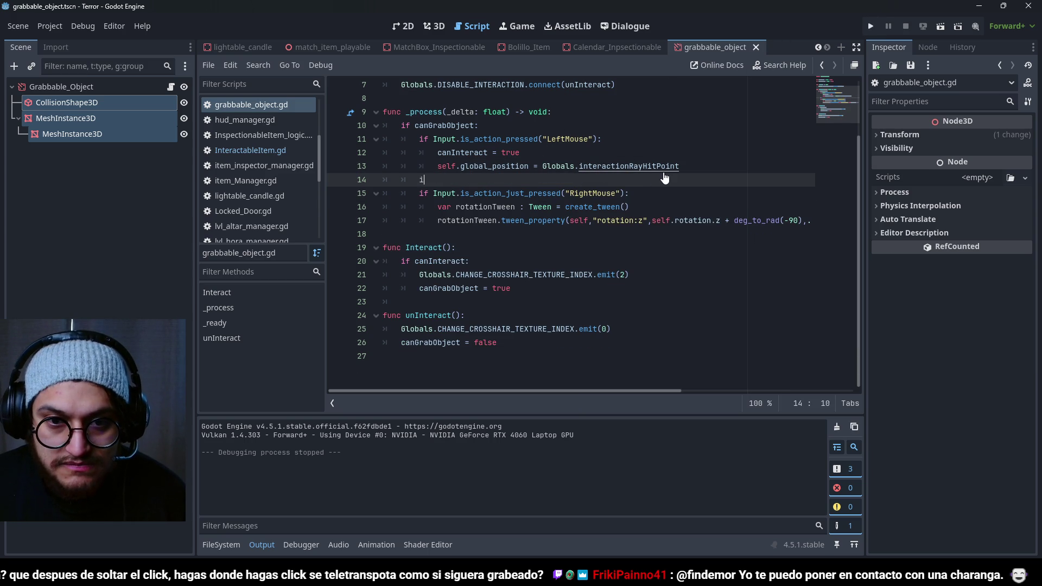
key("BackSpace")
key("BackSpace")
key("BackSpace")
key("Up")
key("ctrl+BackSpace")
key("ctrl+BackSpace")
key("ctrl+BackSpace")
key("BackSpace")
key("BackSpace")
key("BackSpace")
key("Up")
key("Up")
key("Up")
key("End")
key("ctrl+BackSpace")
key("ctrl+BackSpace")
key("ctrl+BackSpace")
key("BackSpace")
key("BackSpace")
key("BackSpace")
key("ctrl+shift+Return")
key("BackSpace")
key("BackSpace")
key("BackSpace")
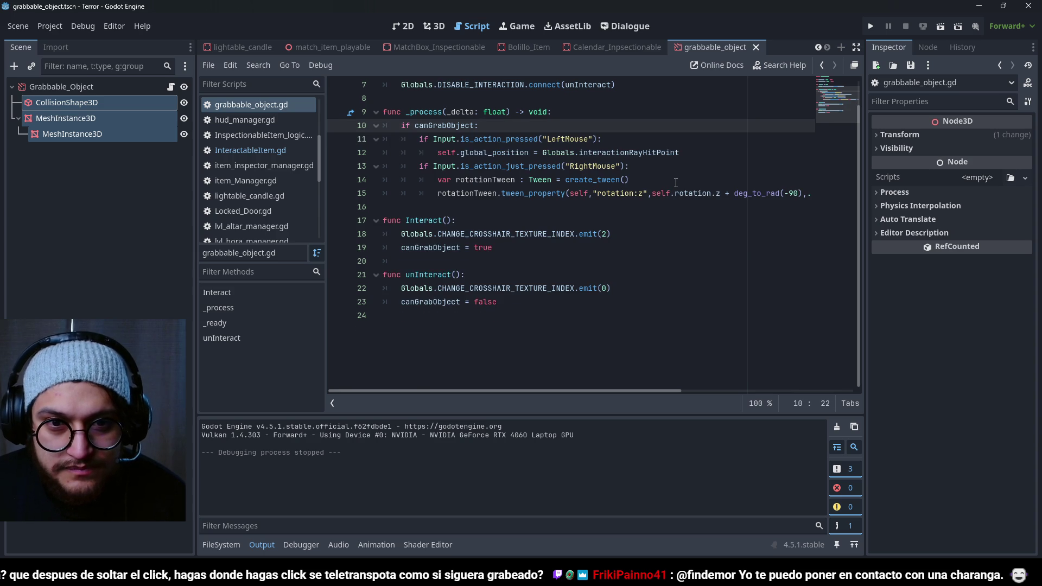
Step: Delete the canInteract variable declaration and save grabbable_object.gd
key("Up")
key("Up")
key("Up")
key("End")
key("BackSpace")
scroll(676, 183, "up", 1)
key("ctrl+BackSpace")
key("ctrl+BackSpace")
key("ctrl+BackSpace")
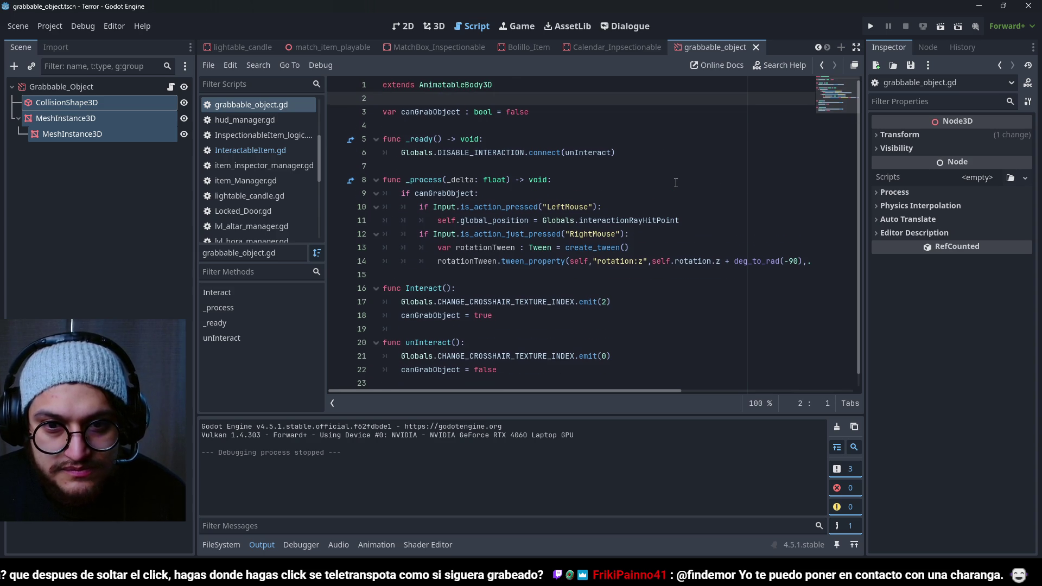
scroll(675, 183, "down", 1)
key("ctrl+s")
left_click_drag(429, 180, 428, 166)
Step: Review the canGrabObject grab block, RightMouse rotation check and Interact function, then run the game
left_click(429, 180)
left_click(420, 275)
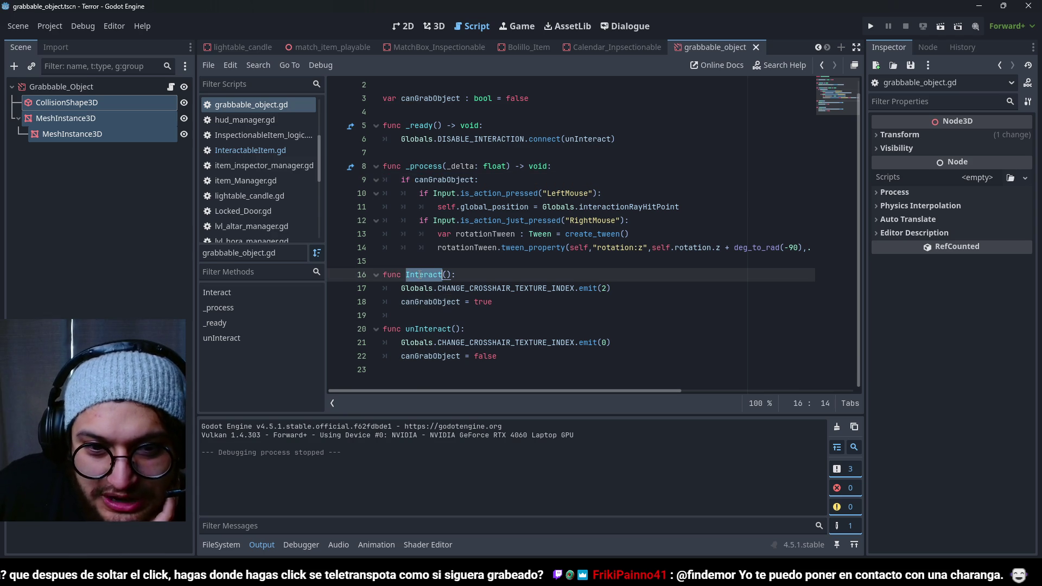
left_click(434, 302)
left_click_drag(443, 180, 464, 259)
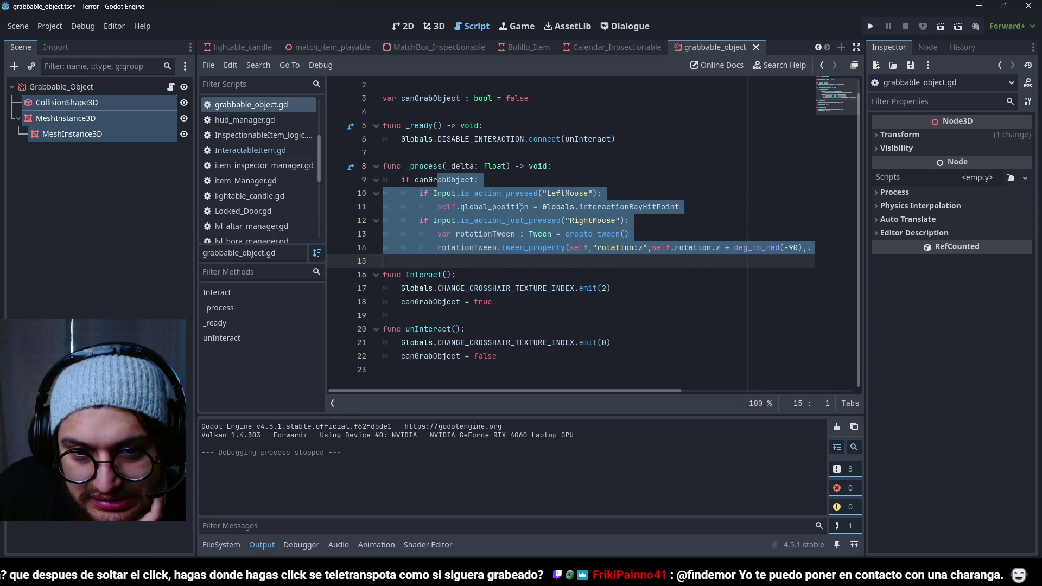
left_click(509, 234)
left_click(506, 221)
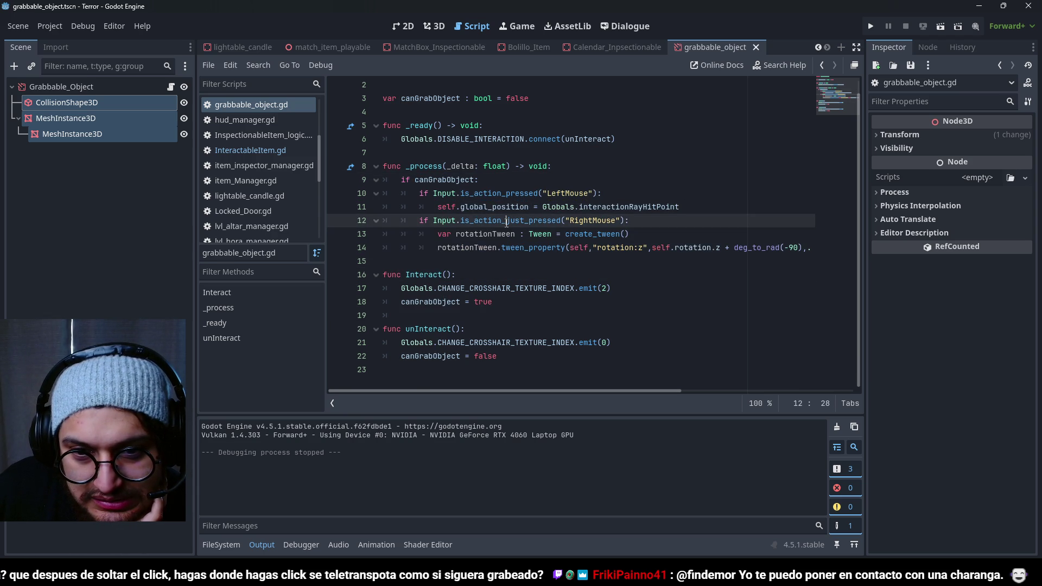
left_click(480, 276)
left_click(472, 180)
left_click(470, 220)
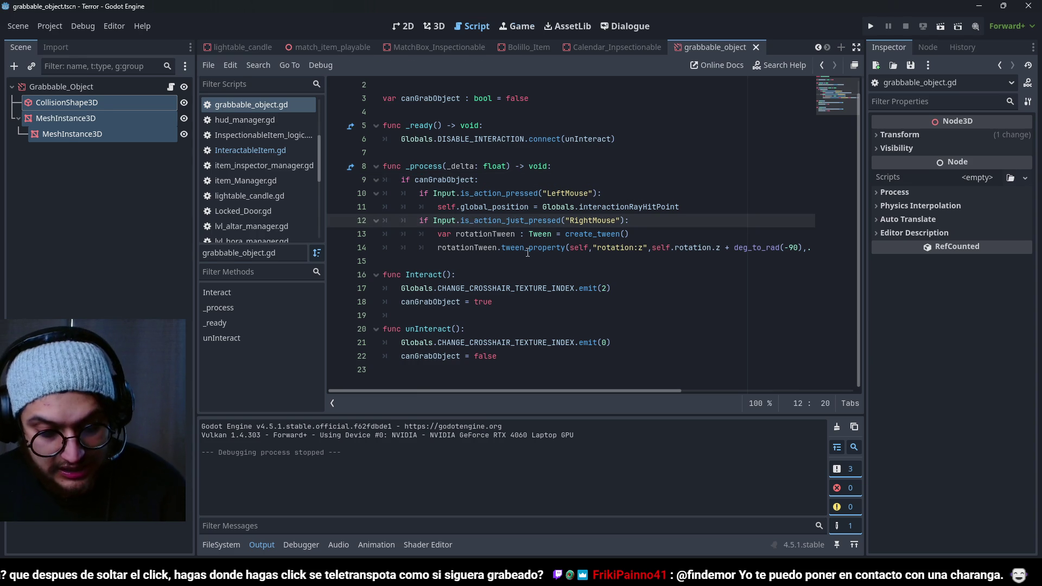
key("F5")
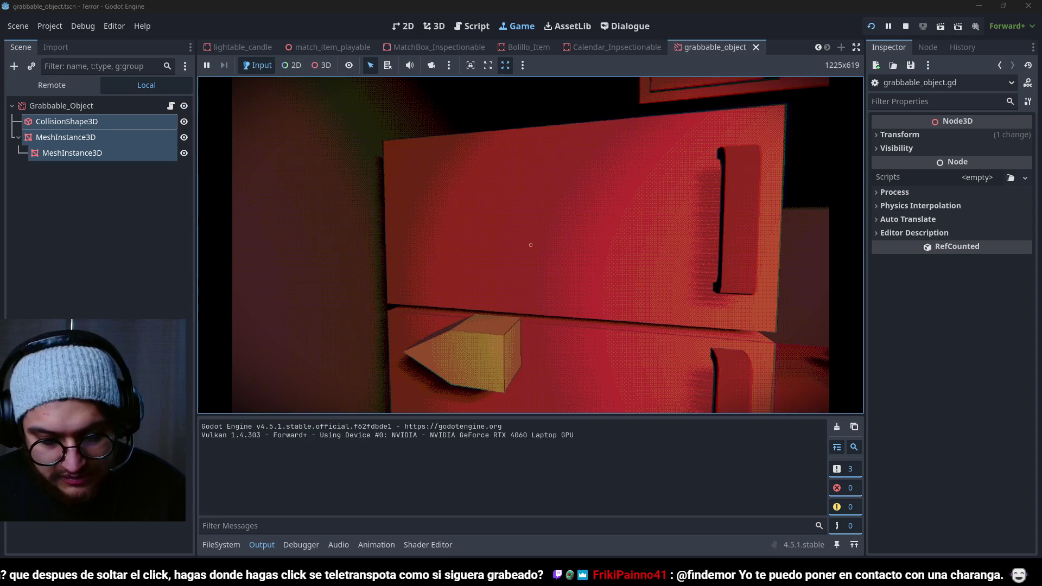
Step: Stop the game, select the _ready function on lines 4–6, and relaunch with F5
key("F8")
left_click_drag(466, 155, 382, 128)
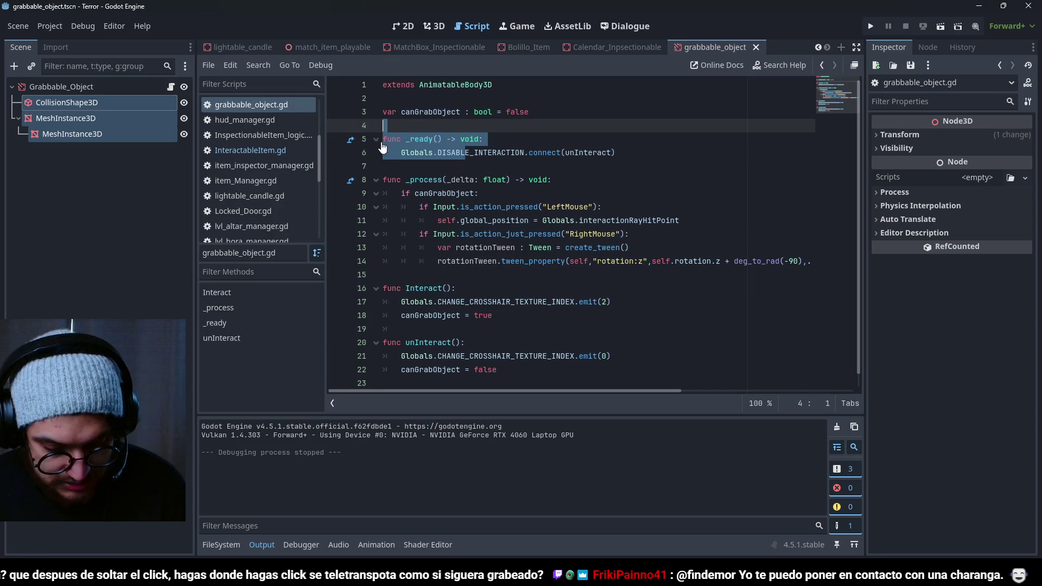
key("F5")
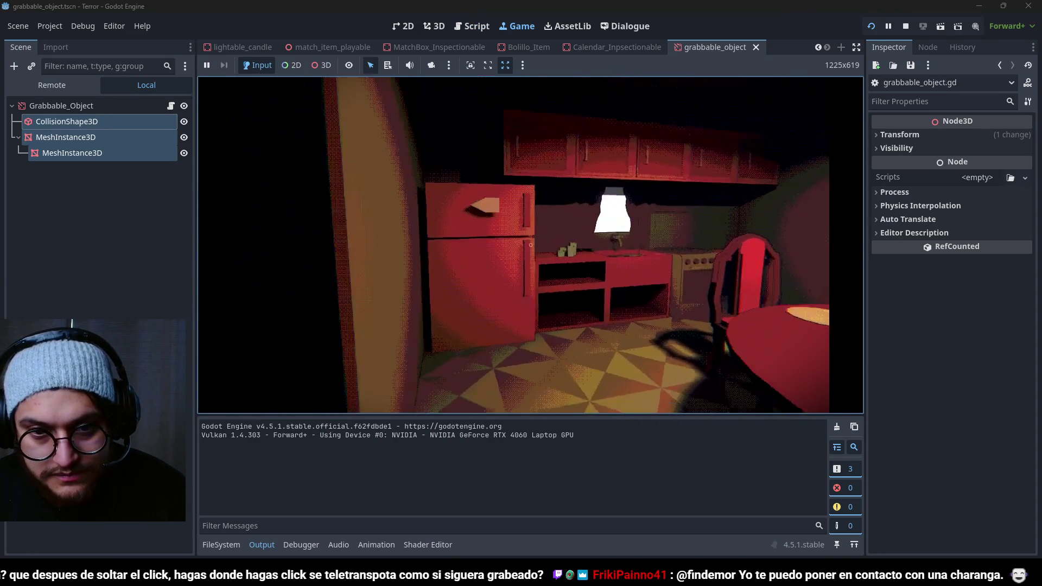
Step: Walk up to the fridge in-game, then stop the playtest and move past the commented _ready lines
key("w")
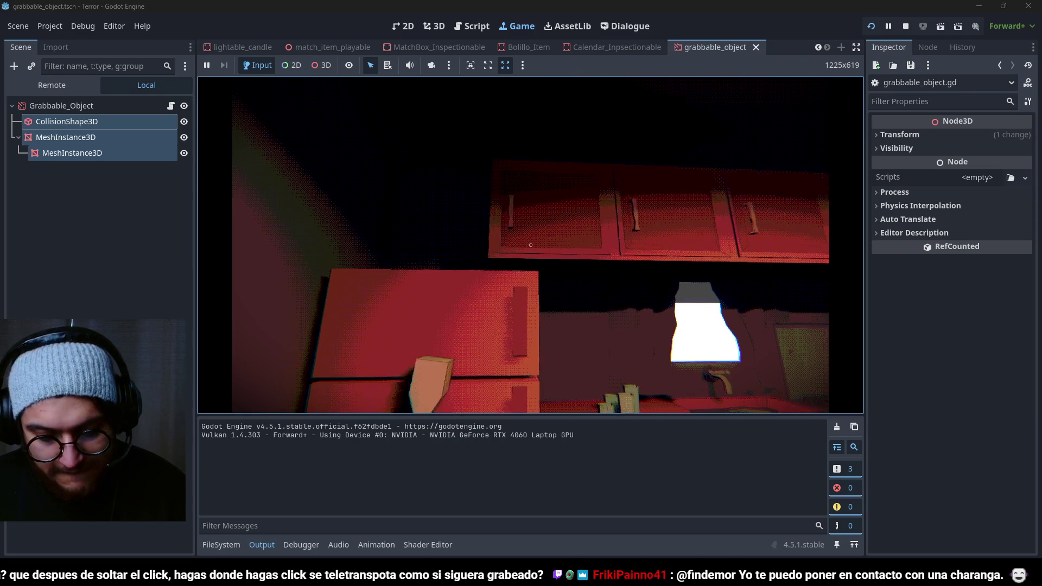
key("F8")
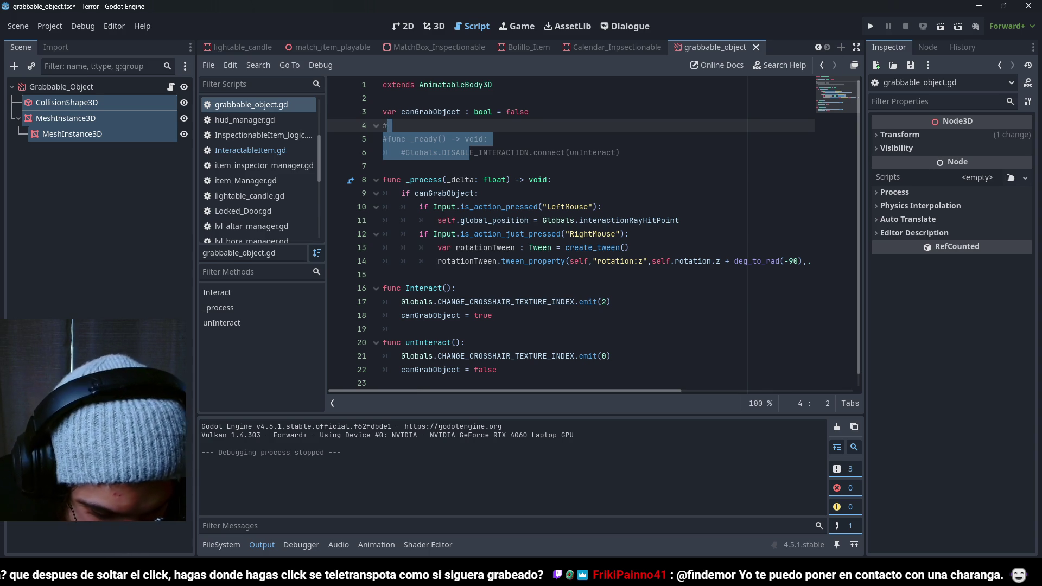
key("Down")
key("Down")
key("Down")
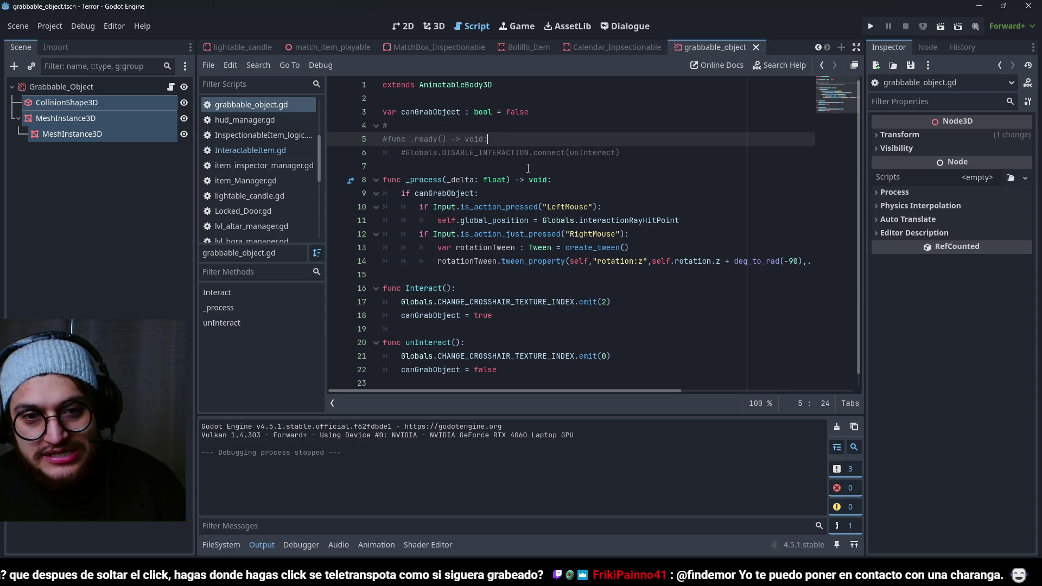
Step: Run the game with _ready disabled and grab the paper note off the fridge
scroll(492, 335, "down", 1)
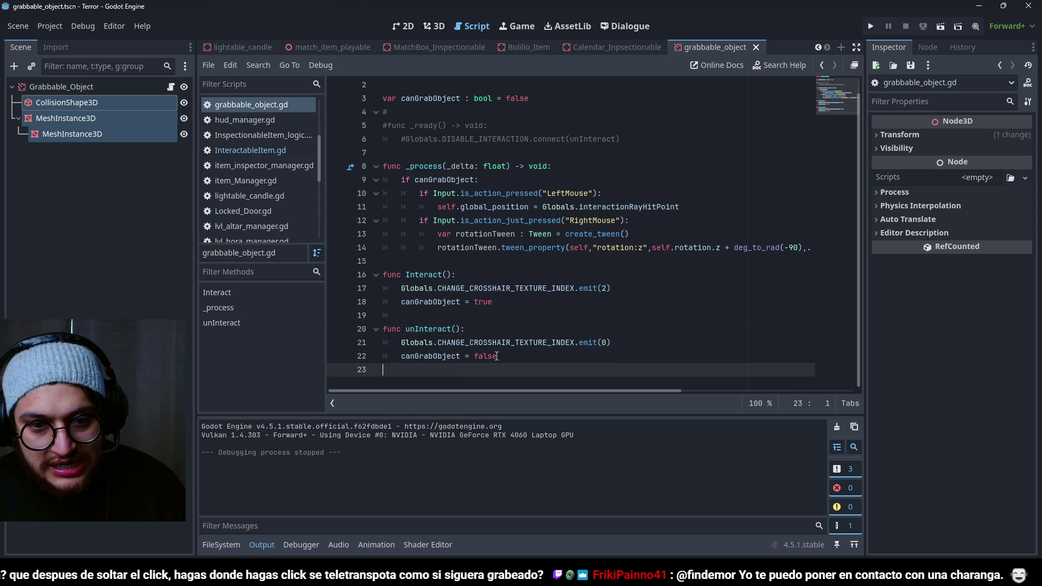
left_click_drag(503, 357, 360, 324)
key("F5")
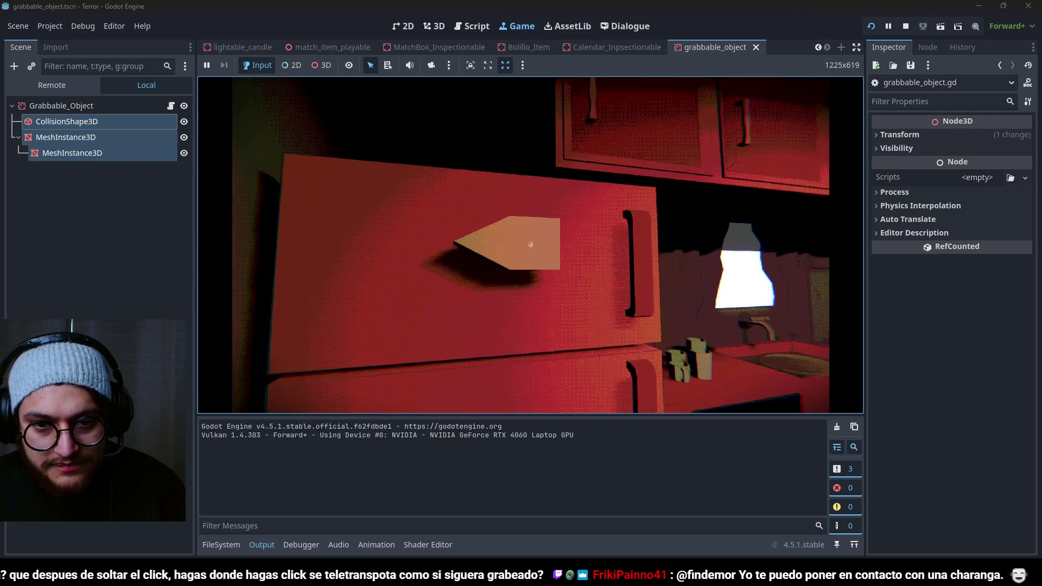
left_click(531, 244)
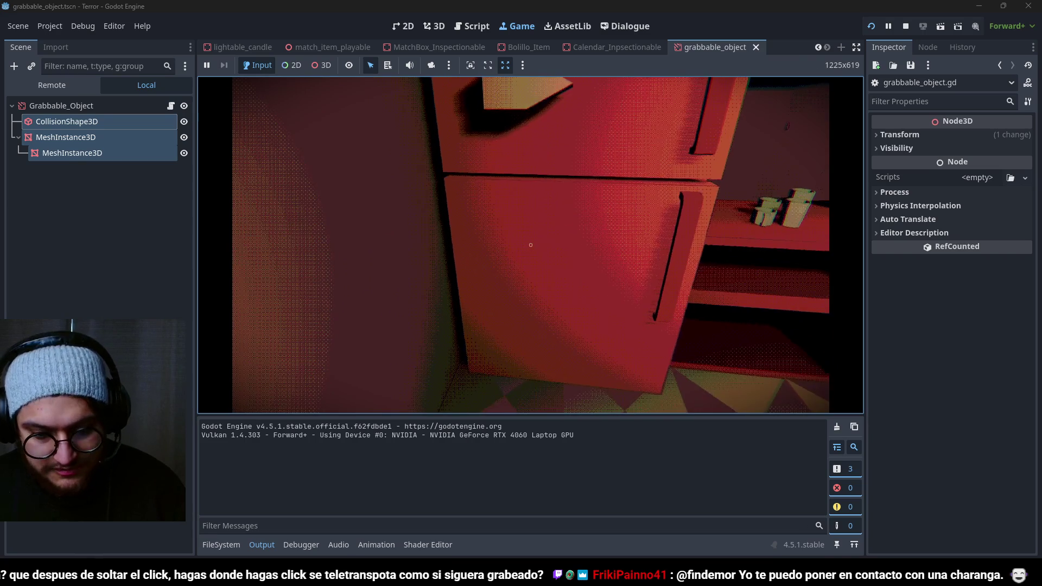
Step: Stop the game and uncomment the _ready DISABLE_INTERACTION connection with Ctrl+K
key("F8")
mouse_move(621, 153)
left_mouse_down()
mouse_move(423, 153)
mouse_move(360, 129)
left_mouse_up()
key("ctrl+k")
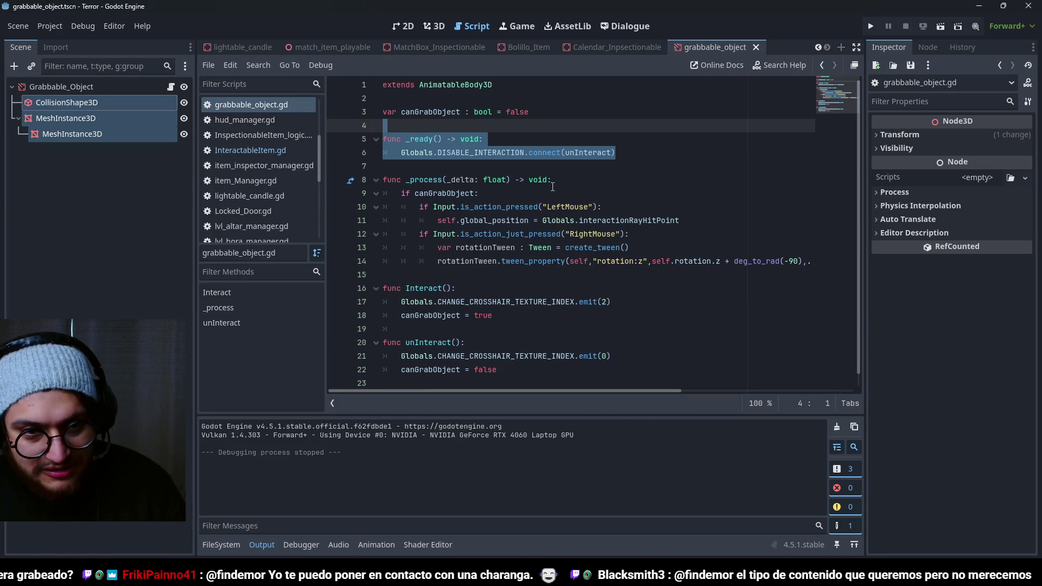
Step: Playtest with the restored connection: walk into the kitchen, grab and turn the box, then stop
key("F5")
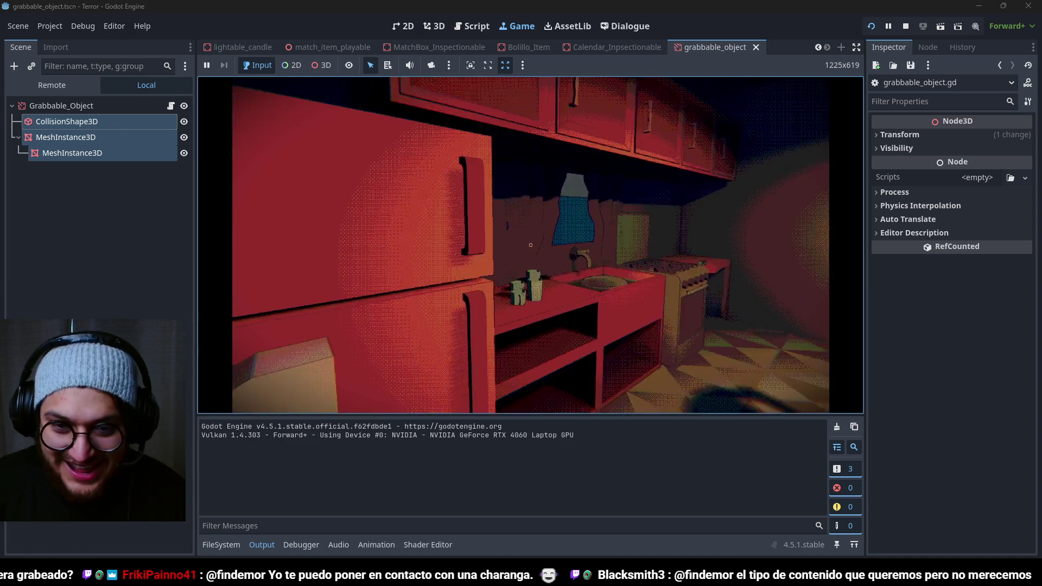
mouse_move(531, 244)
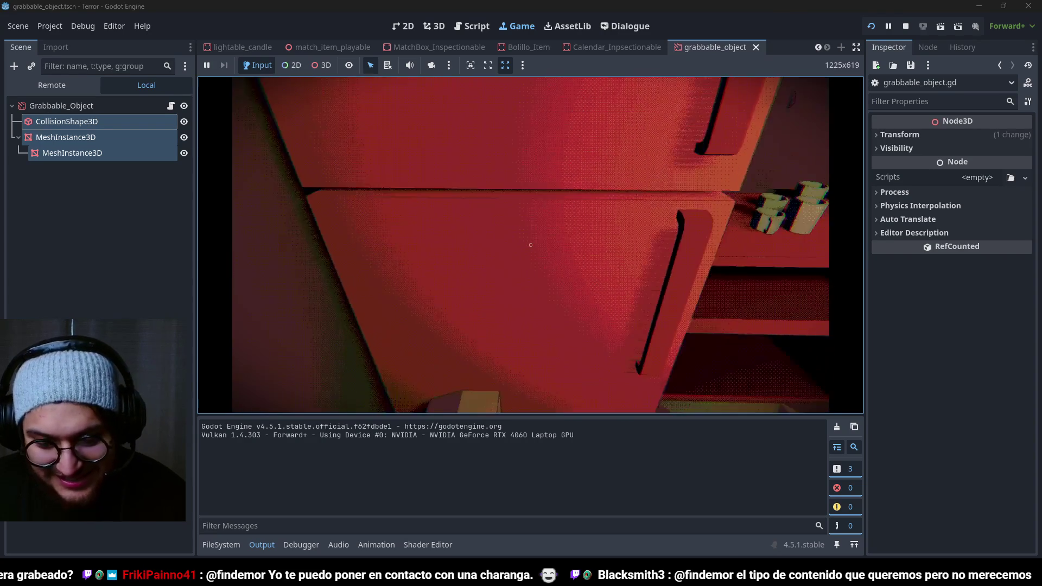
key("F5")
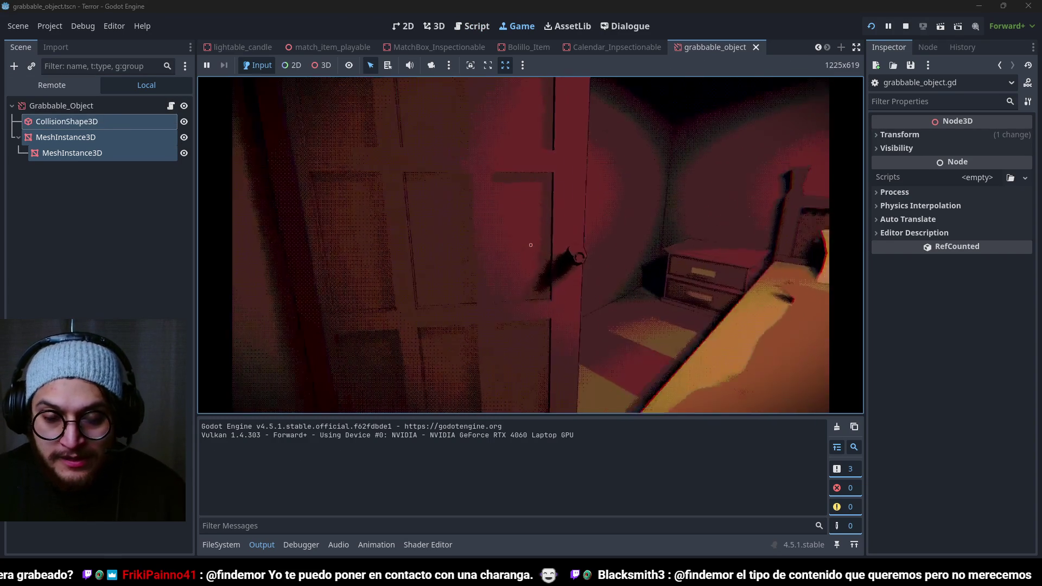
key("w")
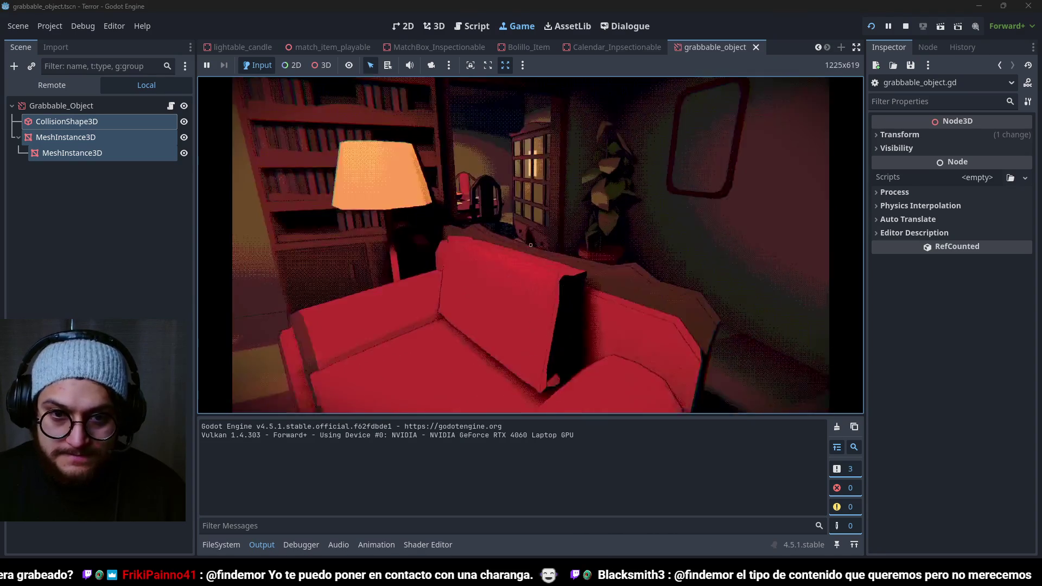
key("w")
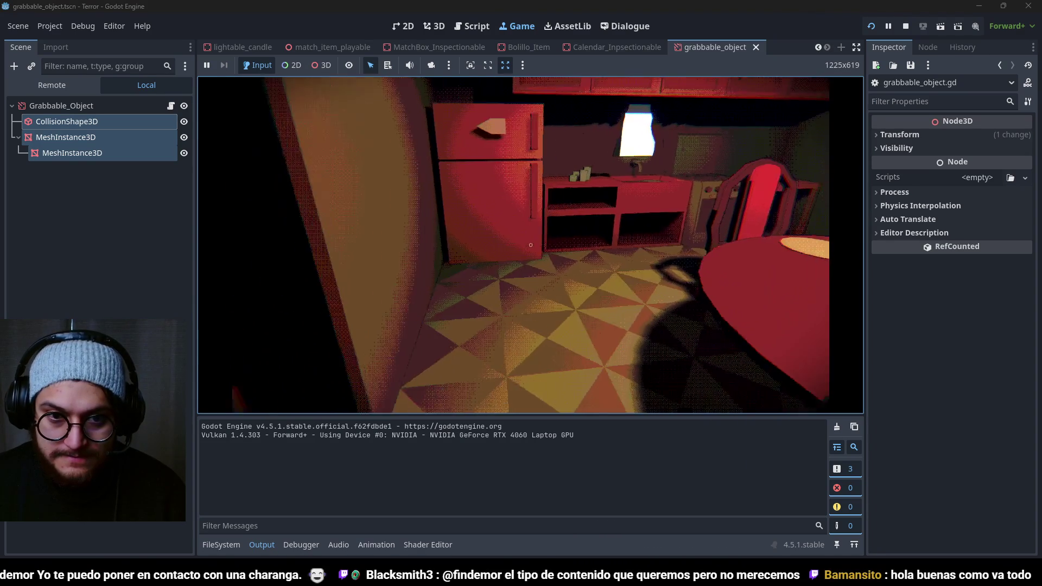
key("w")
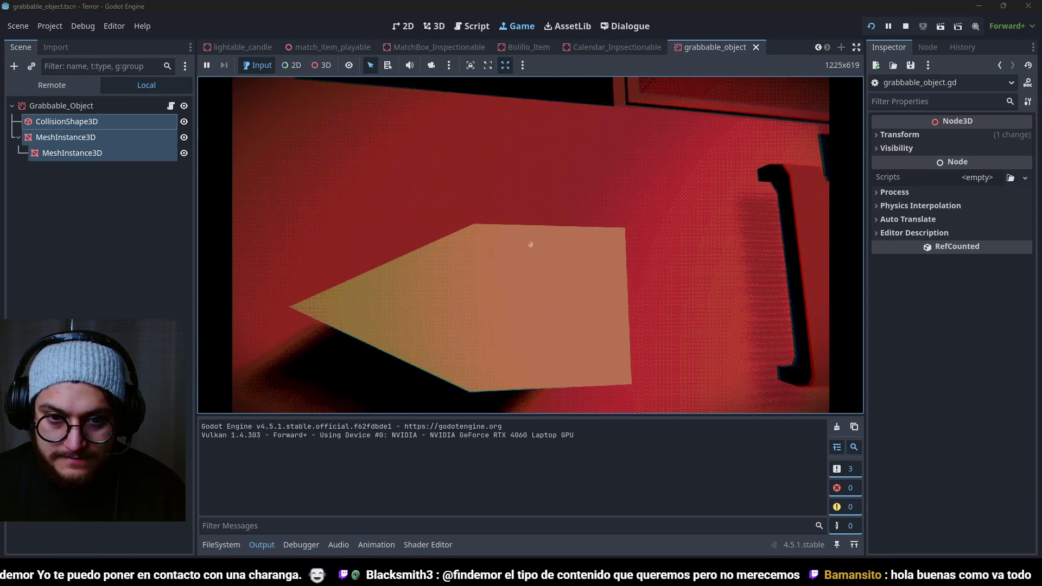
left_click_drag(530, 244, 531, 244)
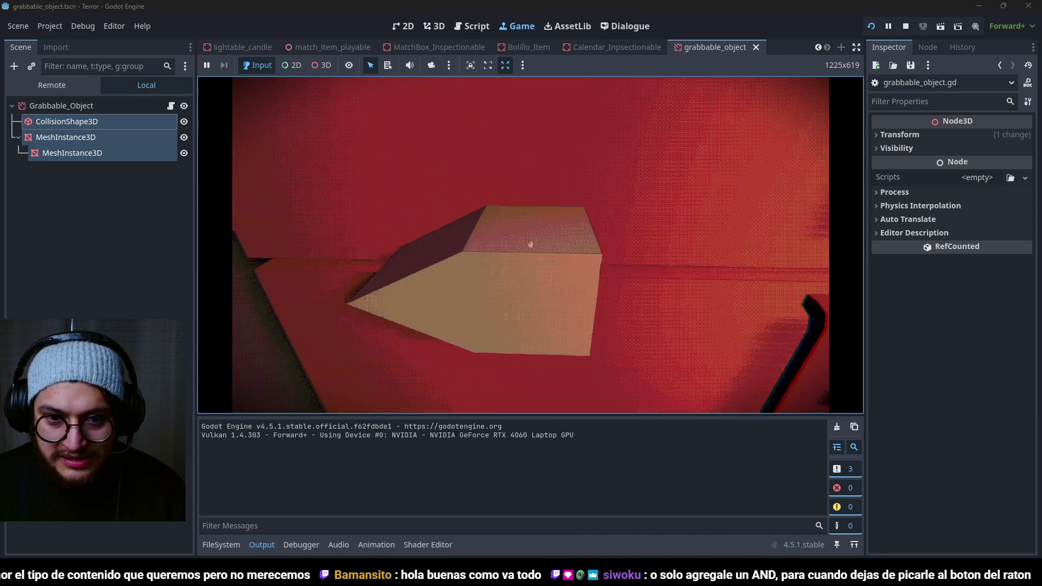
key("F8")
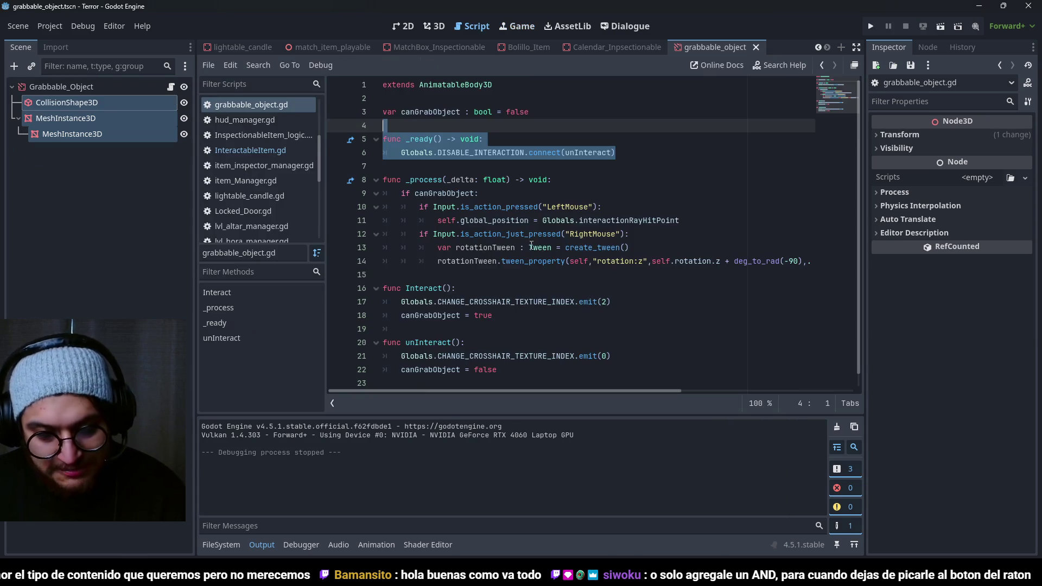
left_click(591, 138)
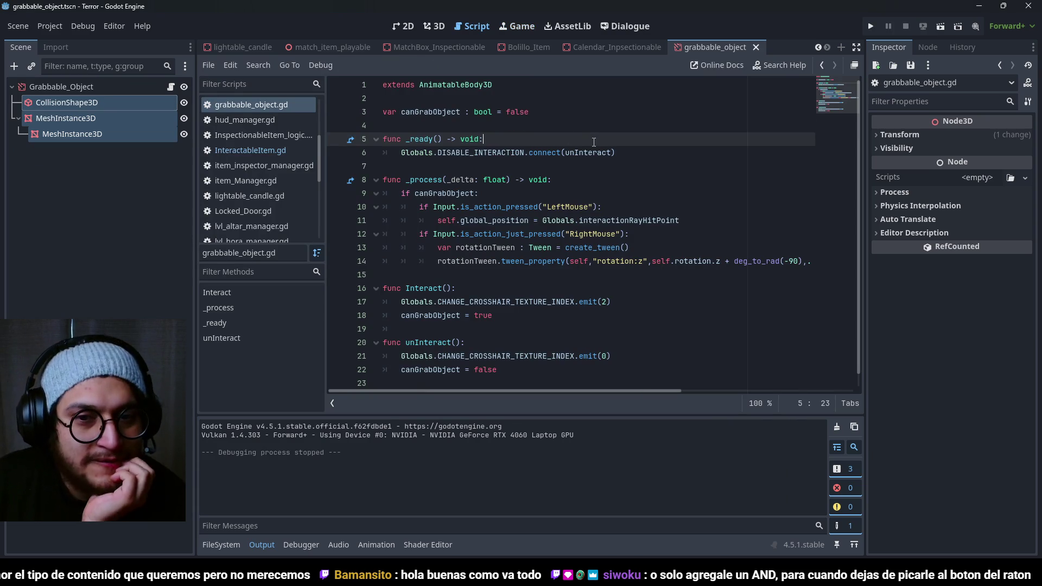
scroll(595, 142, "down", 1)
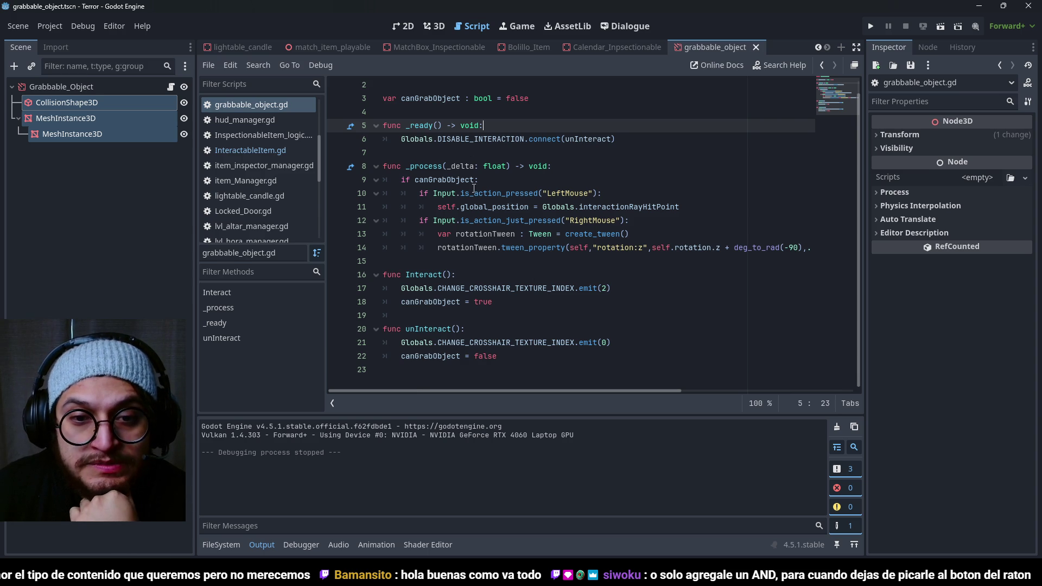
double_click(494, 194)
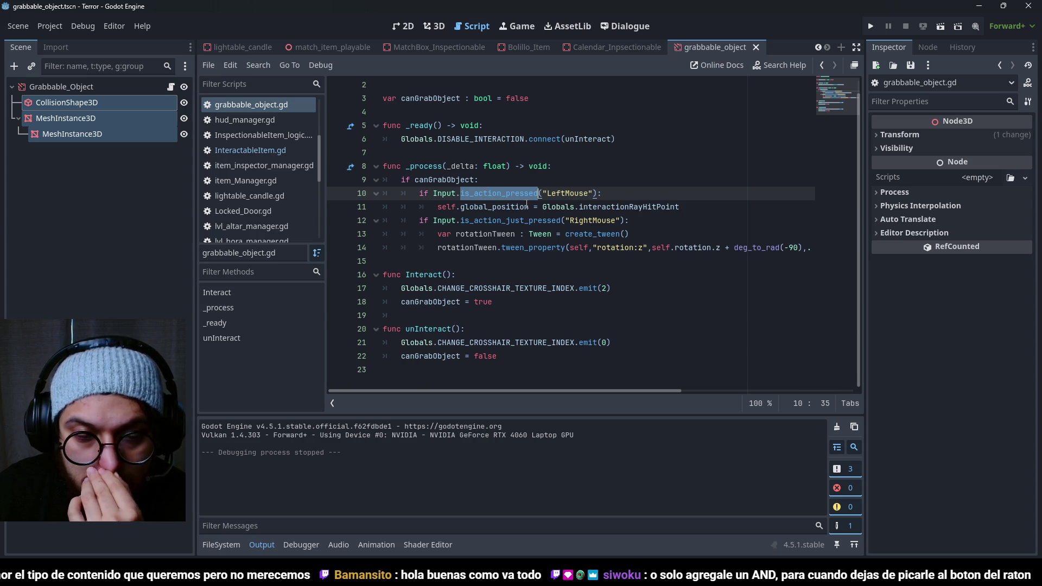
left_click(630, 207)
double_click(444, 180)
left_click(427, 277)
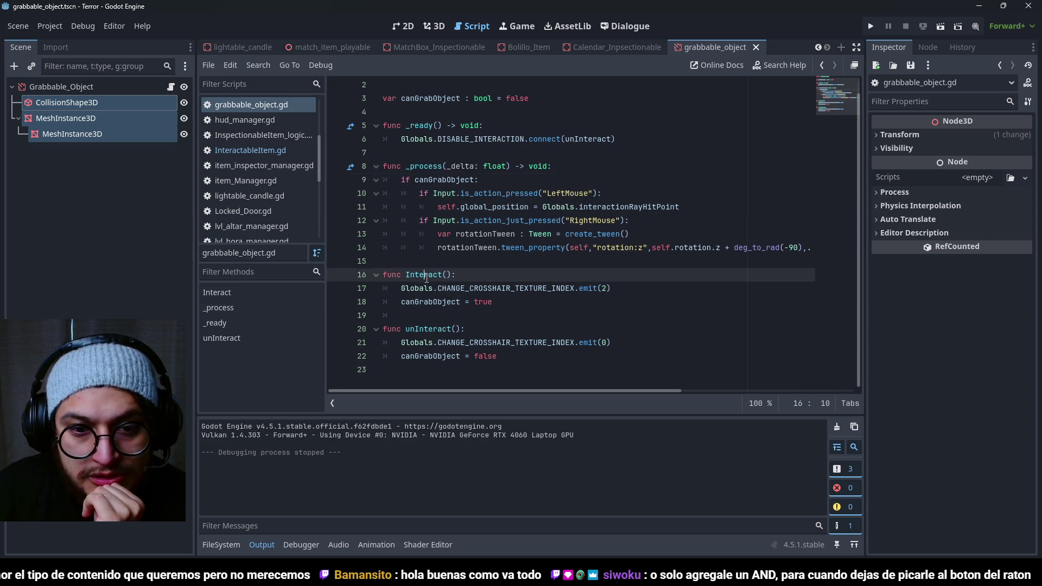
double_click(441, 301)
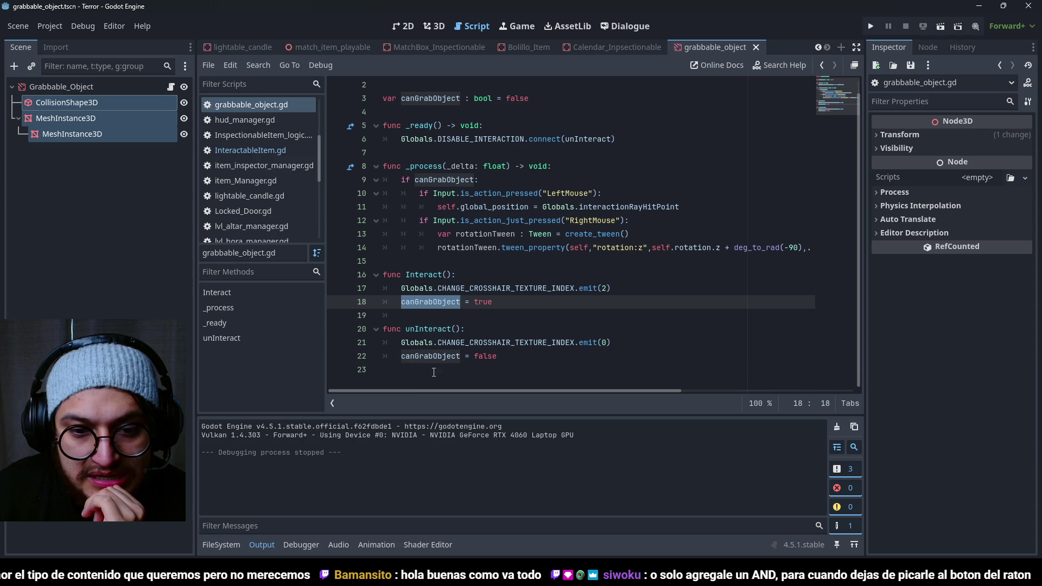
left_click(434, 180)
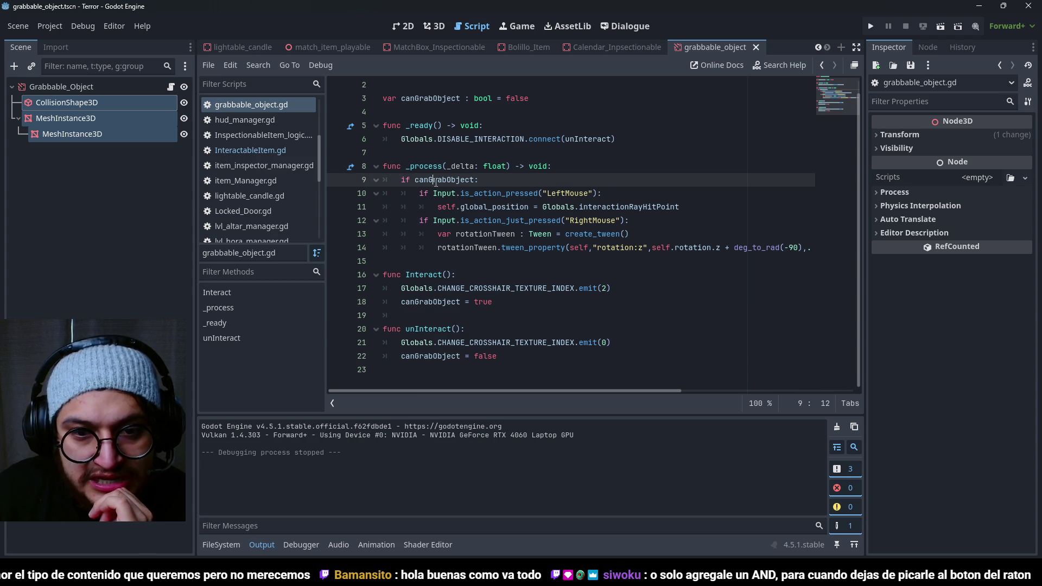
left_click_drag(512, 194, 680, 207)
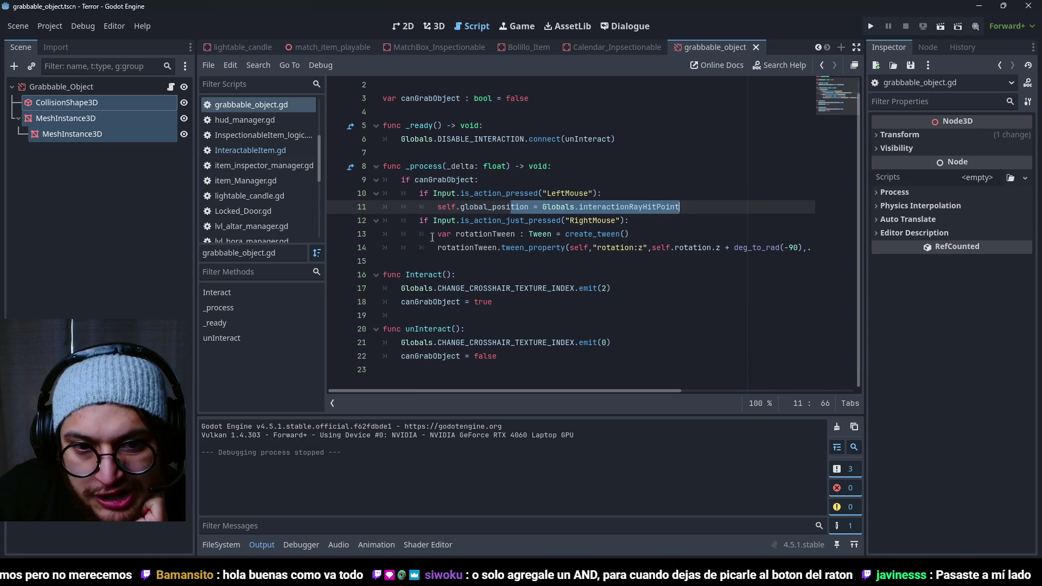
double_click(423, 330)
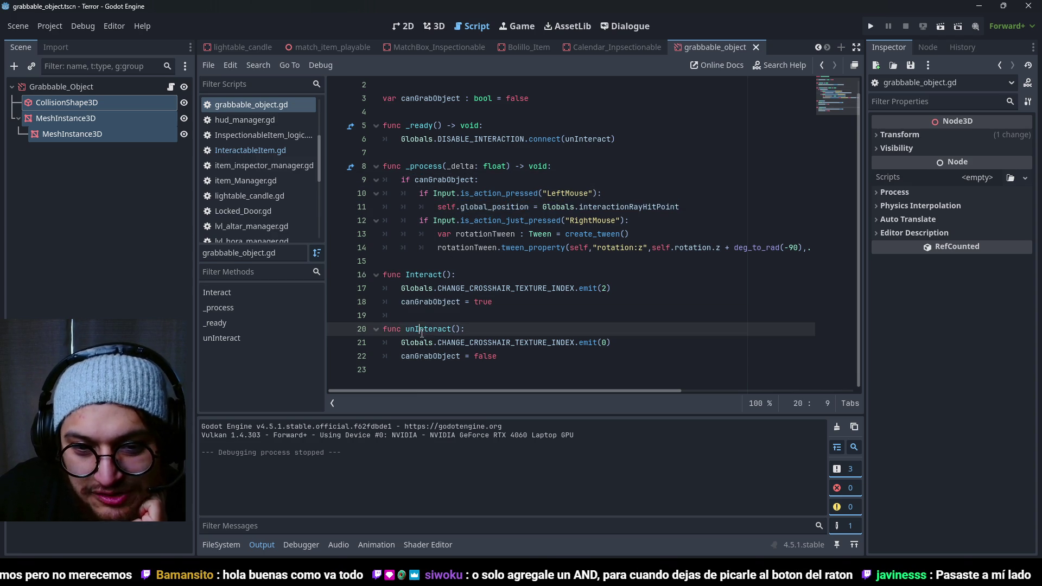
left_click_drag(498, 356, 439, 356)
mouse_move(511, 207)
left_mouse_down()
mouse_move(542, 194)
mouse_move(583, 207)
mouse_move(671, 207)
left_mouse_up()
left_click(679, 207)
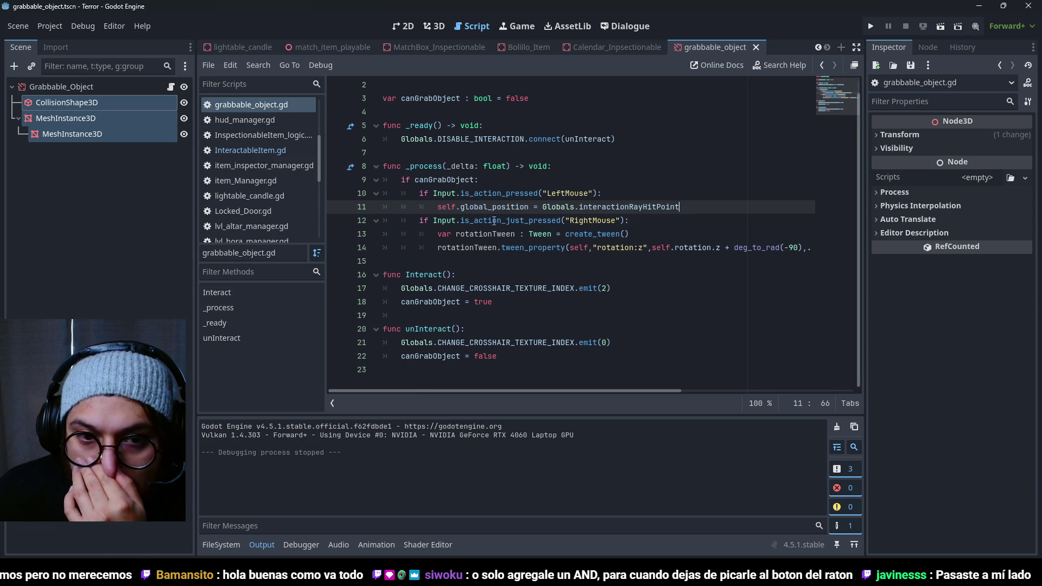
left_click(481, 180)
left_click_drag(456, 193, 602, 194)
left_click(603, 193)
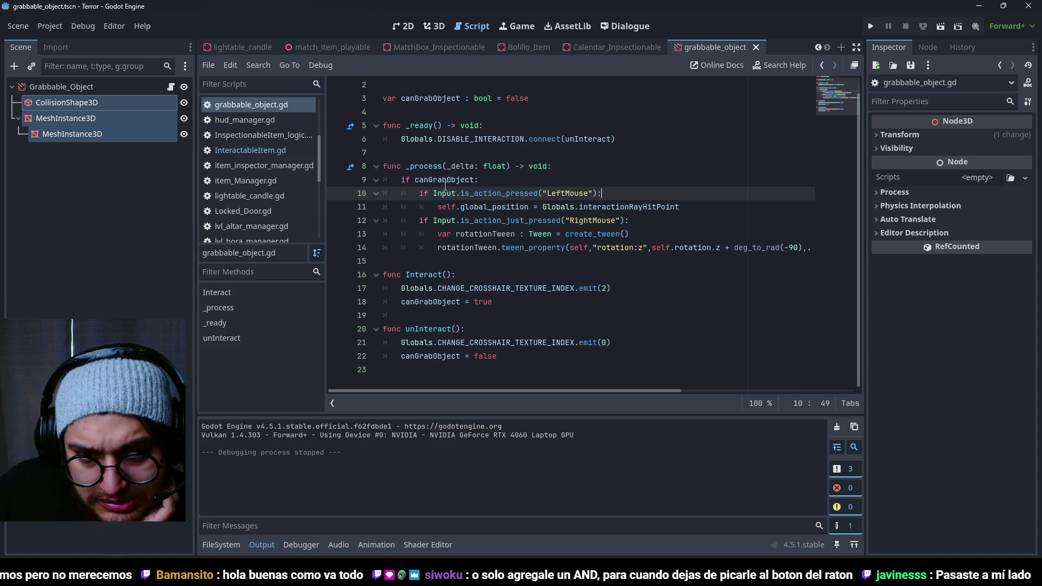
double_click(480, 193)
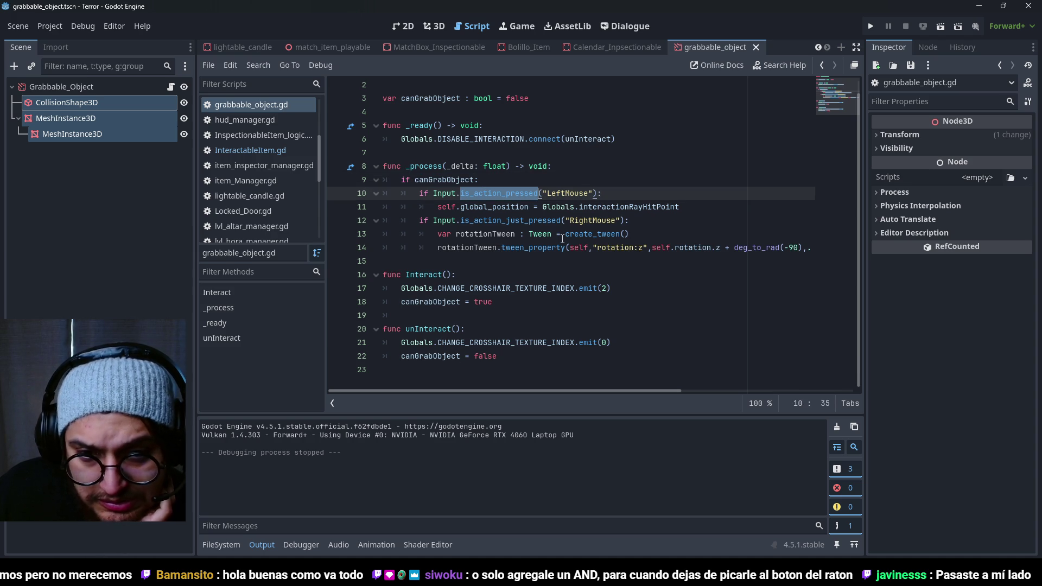
mouse_move(531, 238)
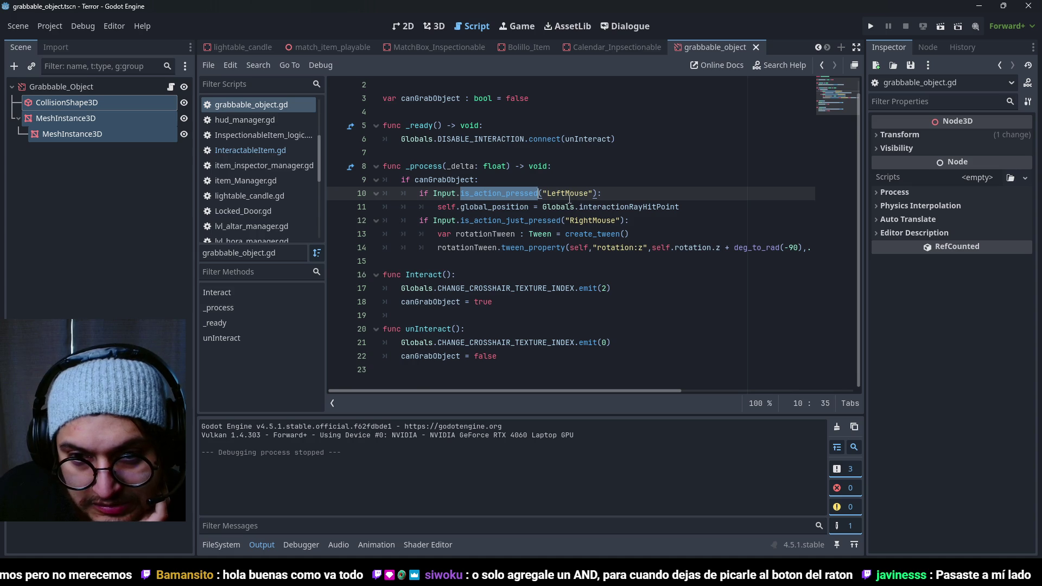
left_click_drag(680, 207, 316, 192)
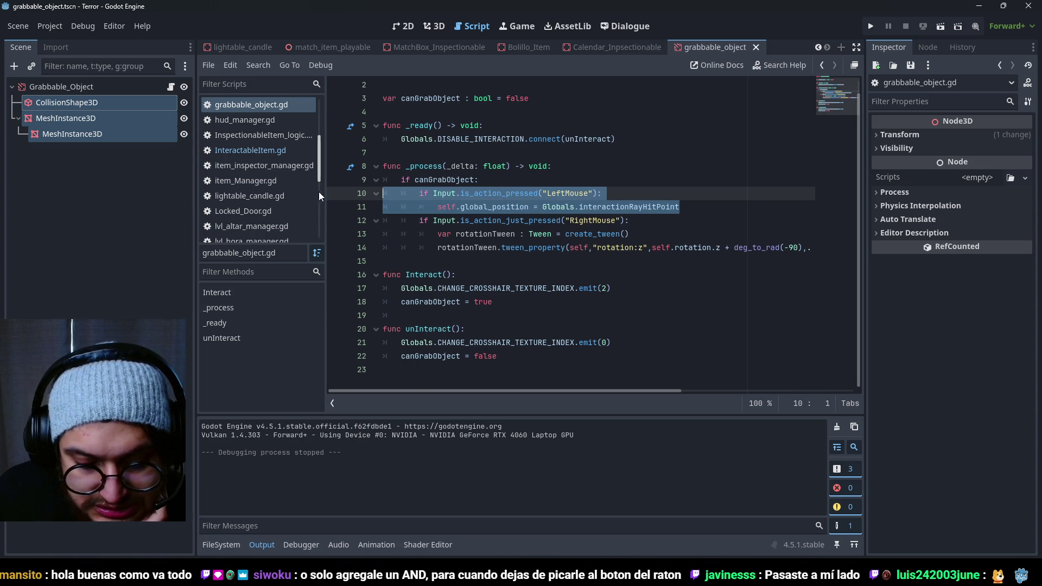
mouse_move(559, 225)
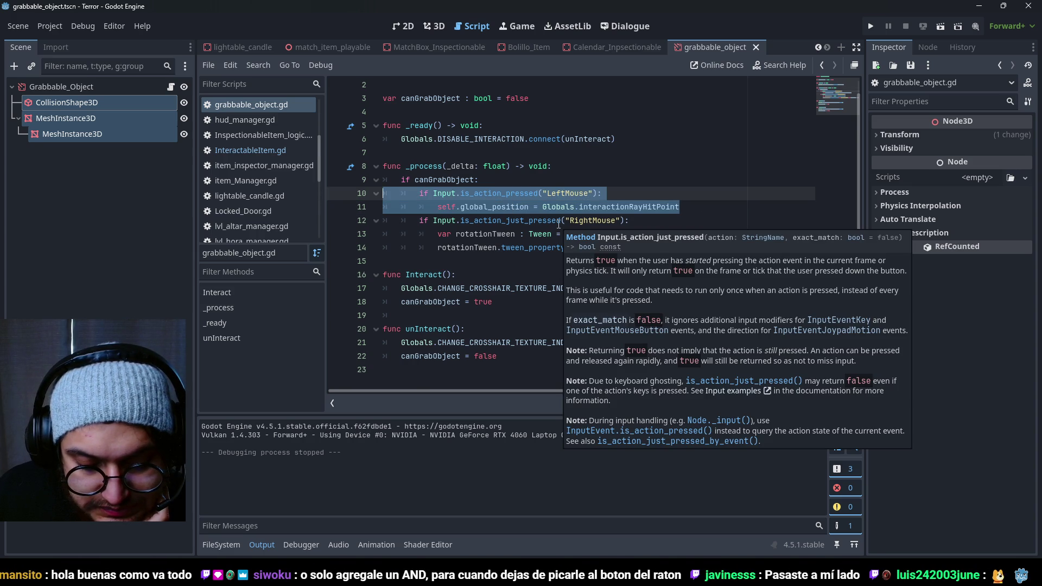
left_click(544, 220)
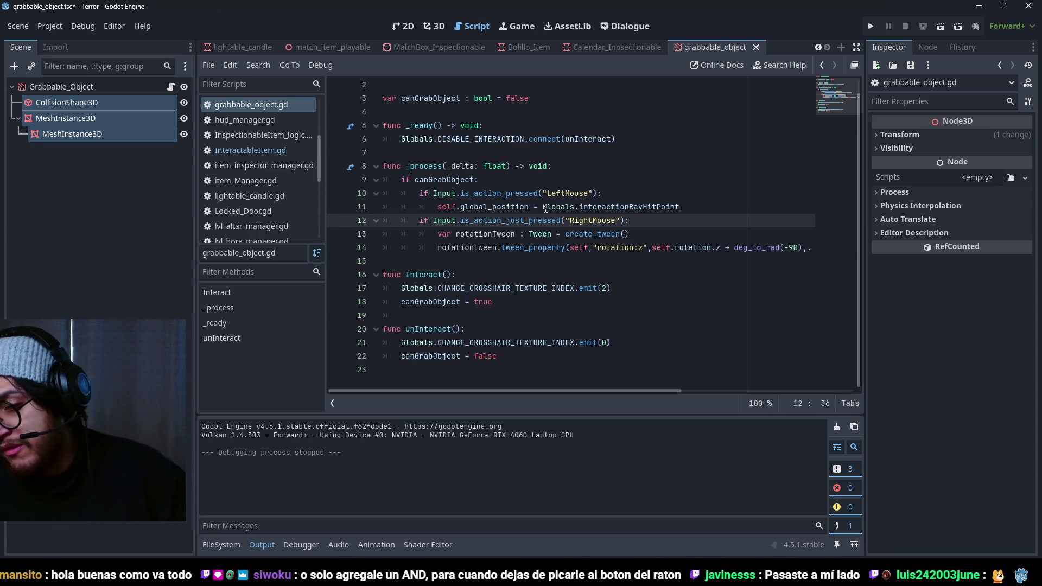
key("Up")
key("Up")
key("Up")
mouse_move(604, 202)
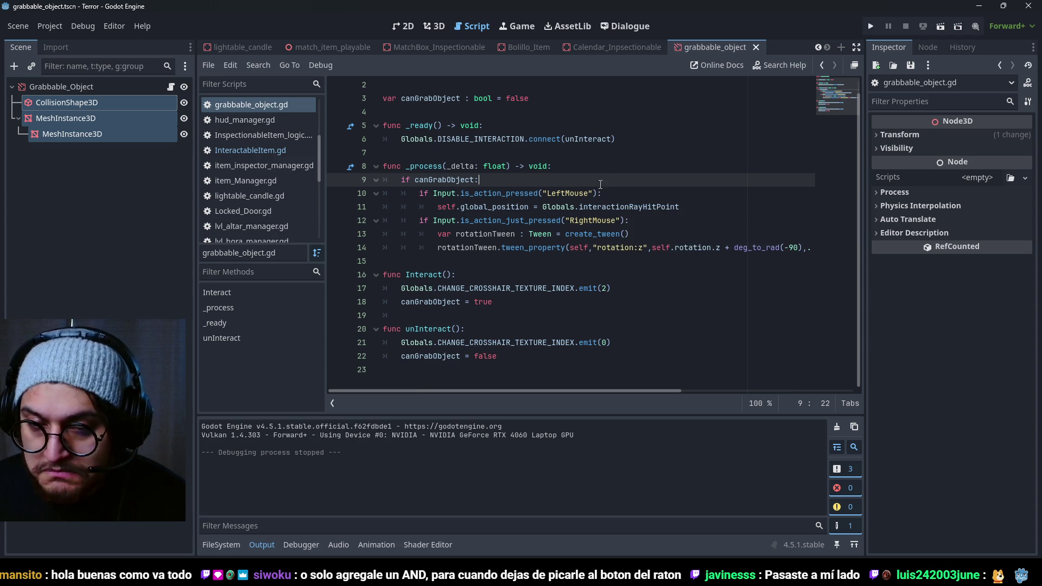
double_click(449, 179)
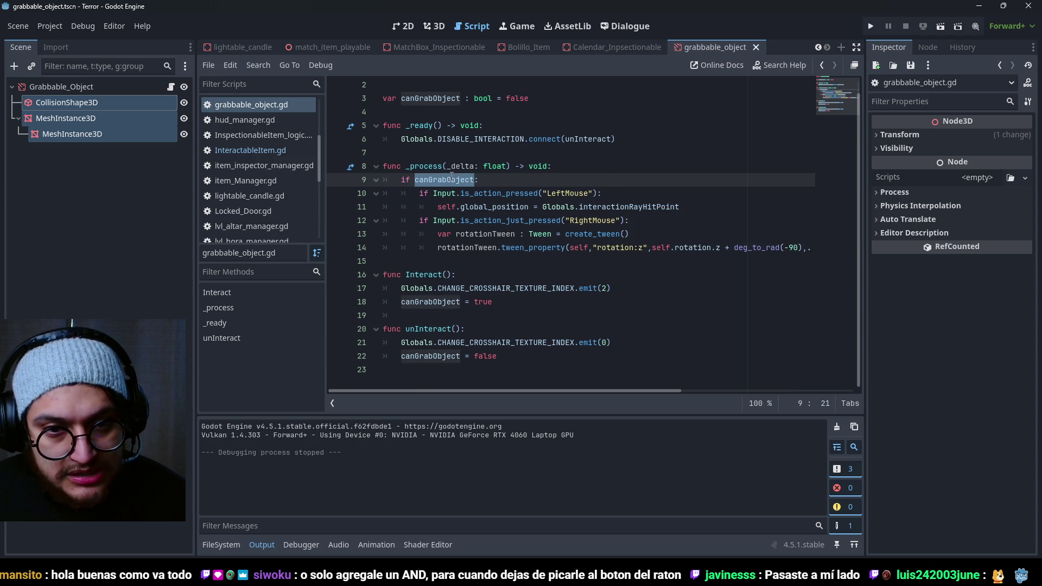
mouse_move(452, 177)
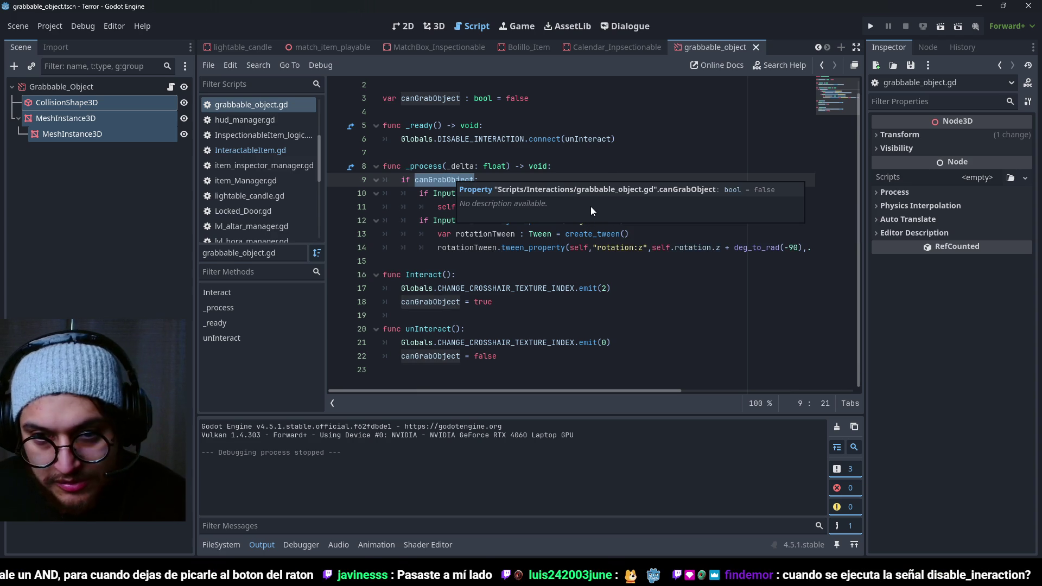
left_click(545, 233)
left_click(591, 139)
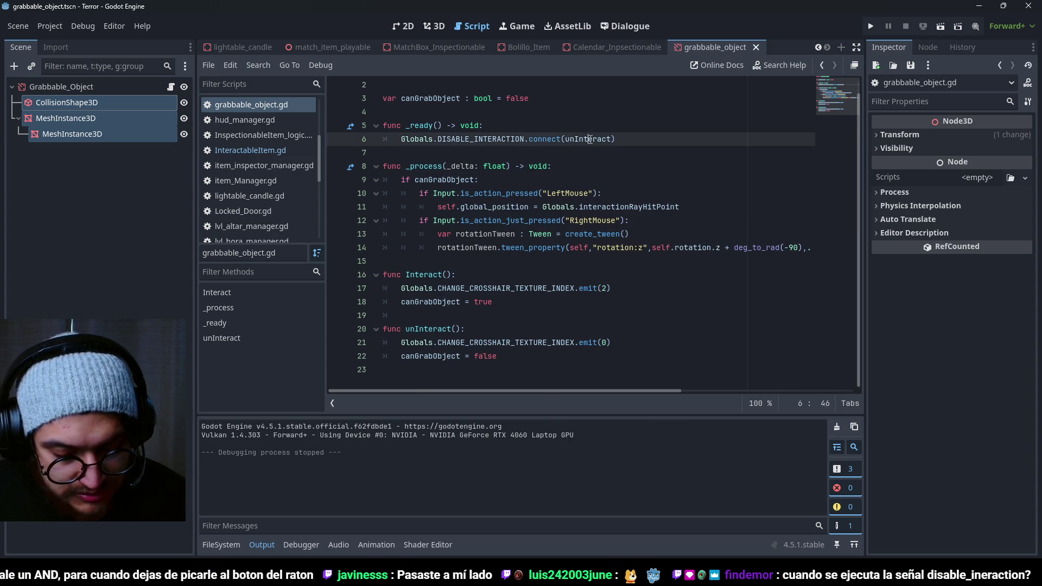
mouse_move(591, 140)
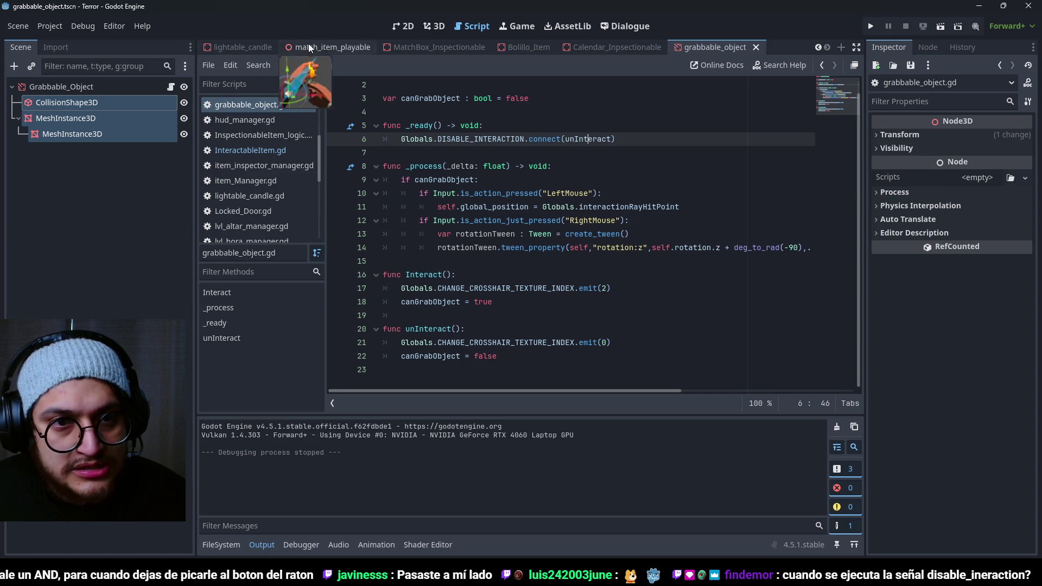
key("Down")
key("Down")
key("Down")
scroll(462, 172, "up", 1)
left_click(462, 173)
scroll(472, 179, "down", 1)
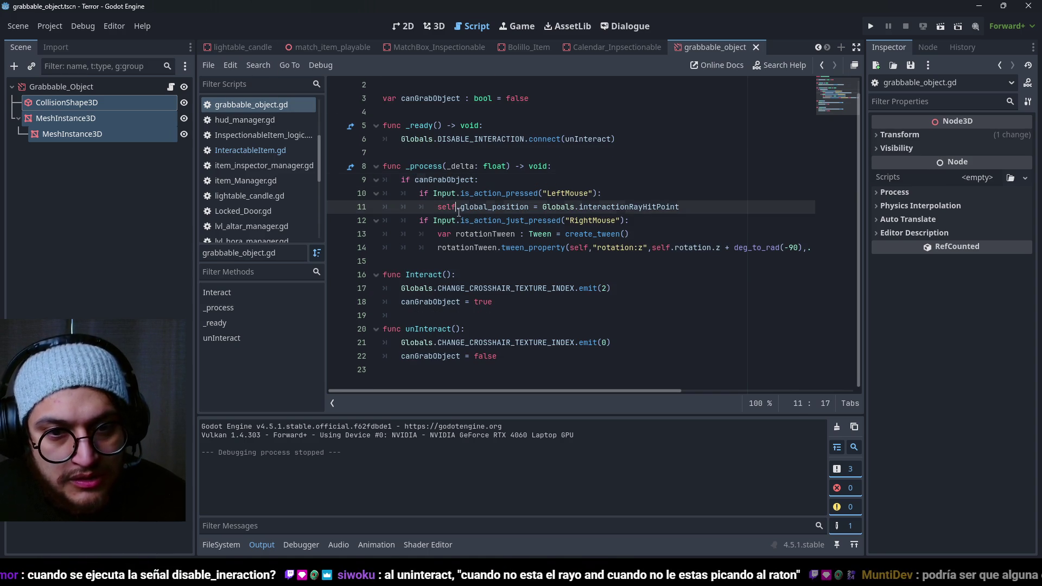
left_click(470, 125)
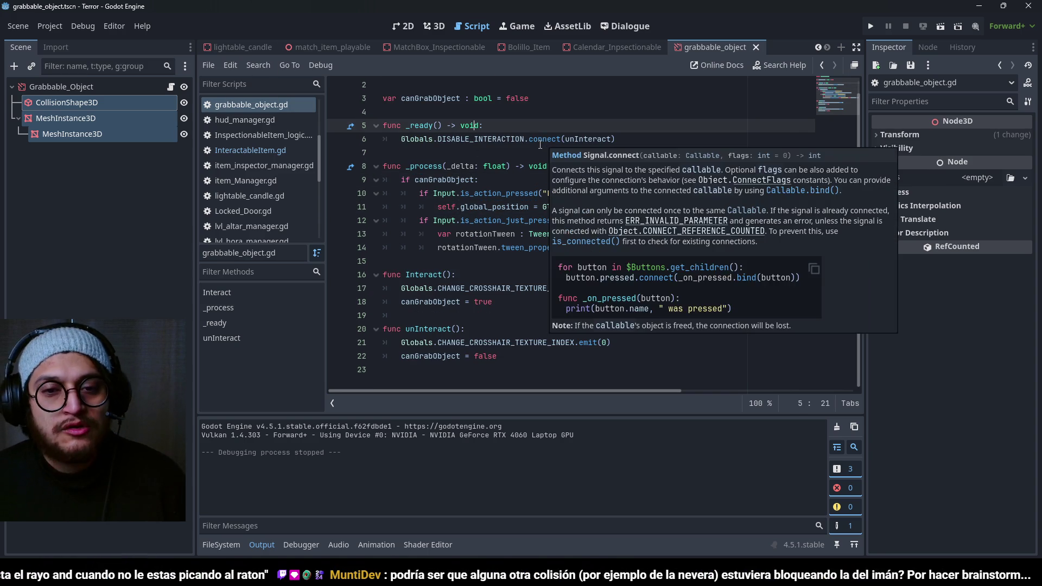
left_click(135, 175)
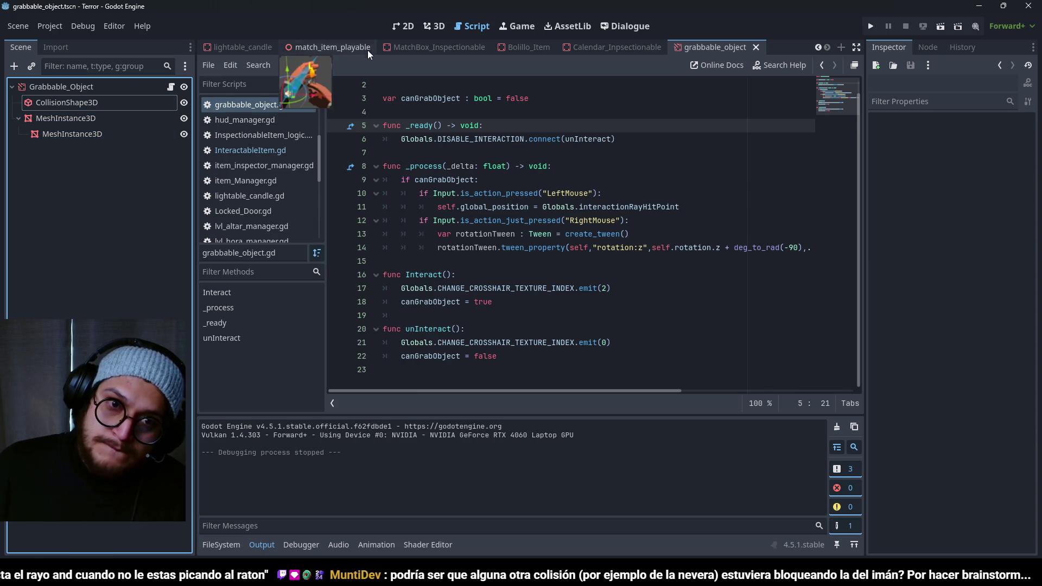
Step: Select the CollisionShape3D node in the 3D view and orbit to inspect its box shape
left_click(439, 26)
left_click(61, 102)
scroll(574, 229, "down", 2)
mouse_move(575, 230)
left_mouse_down()
mouse_move(389, 269)
mouse_move(458, 239)
mouse_move(660, 259)
mouse_move(581, 214)
mouse_move(518, 245)
left_mouse_up()
scroll(518, 246, "up", 2)
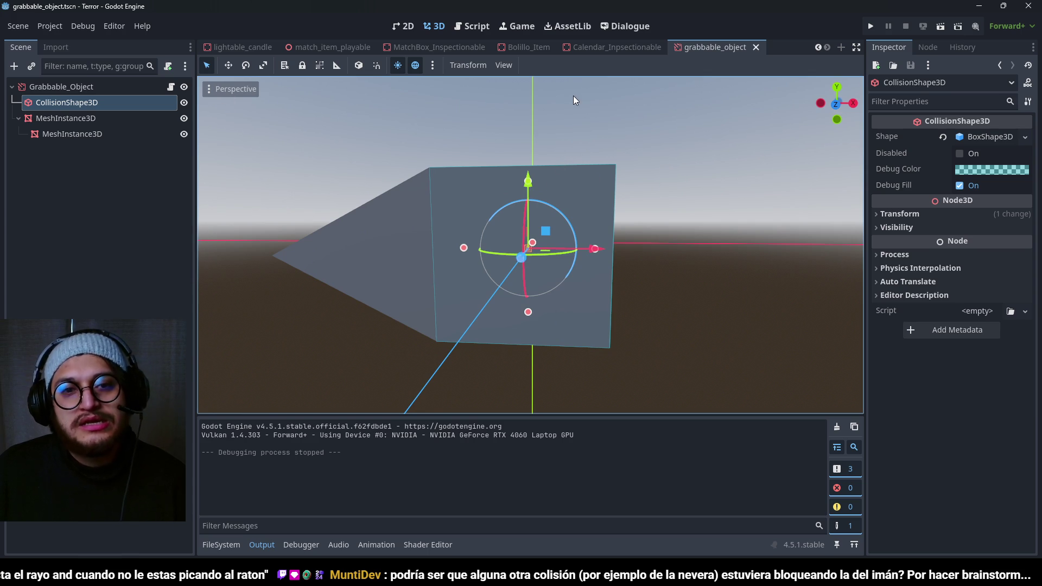
Step: Return to grabbable_object.gd, select unInteract, and put the caret on Interact's crosshair line
left_click(170, 87)
left_click_drag(516, 364, 465, 335)
left_click(502, 288)
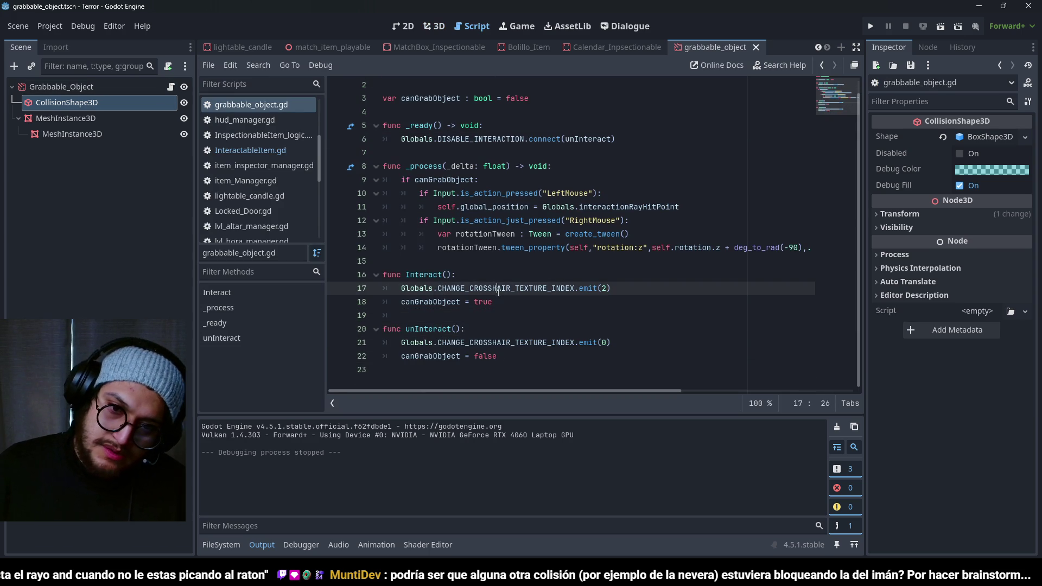
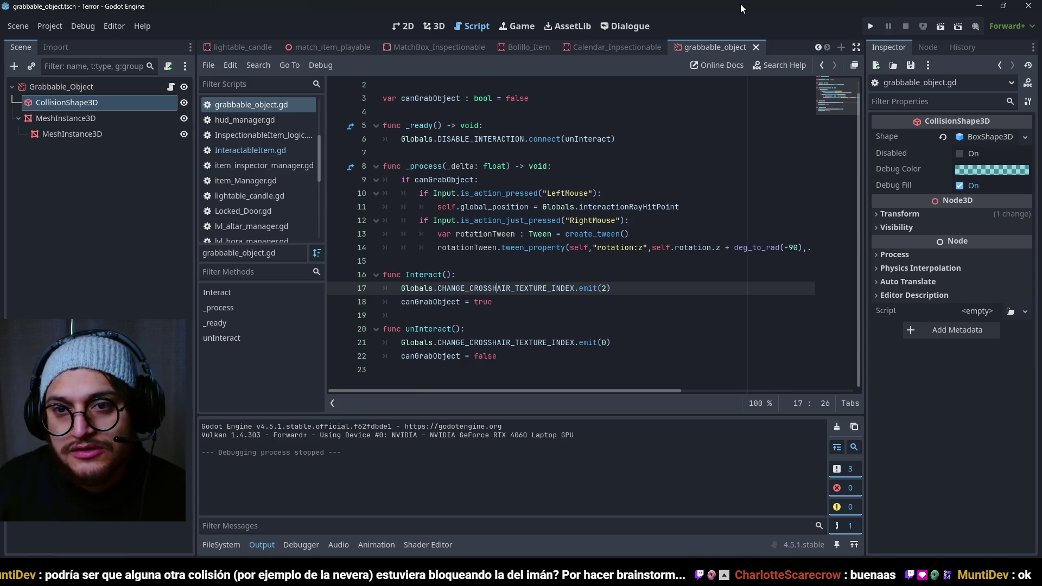
Step: Switch to the player scene and open its player.gd script
left_click(821, 49)
left_click(819, 49)
left_click(819, 47)
left_click(226, 48)
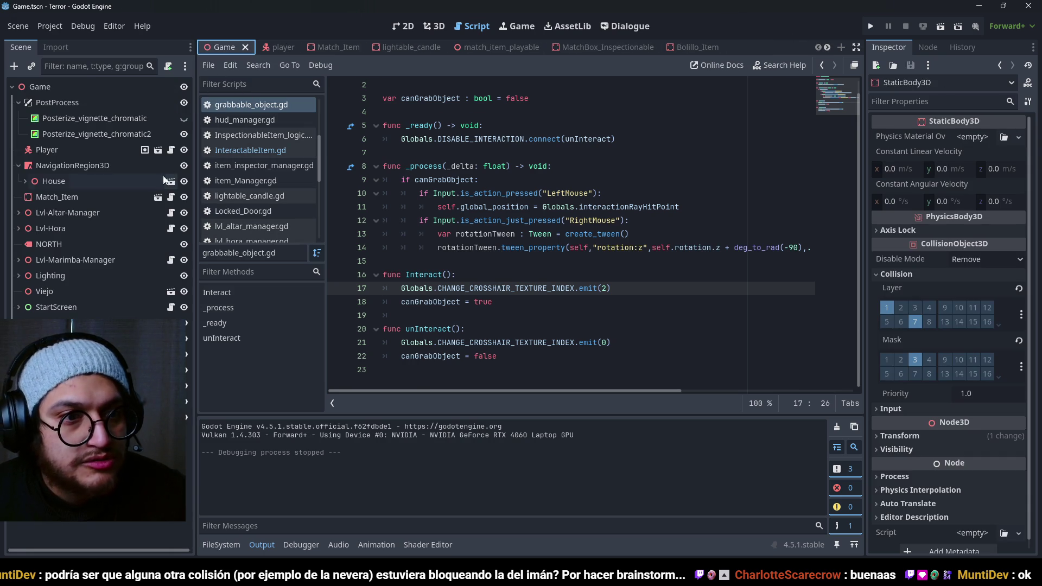
left_click(267, 47)
left_click(168, 87)
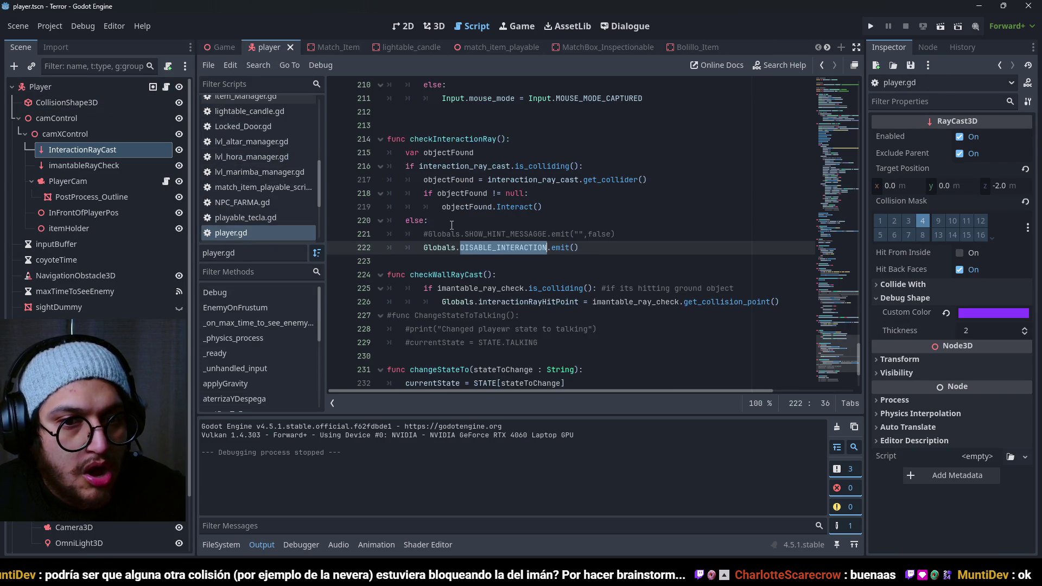
Step: Inspect checkWallRayCast and the uses of imantable_ray_check's is_colliding call
left_click(500, 236)
double_click(478, 247)
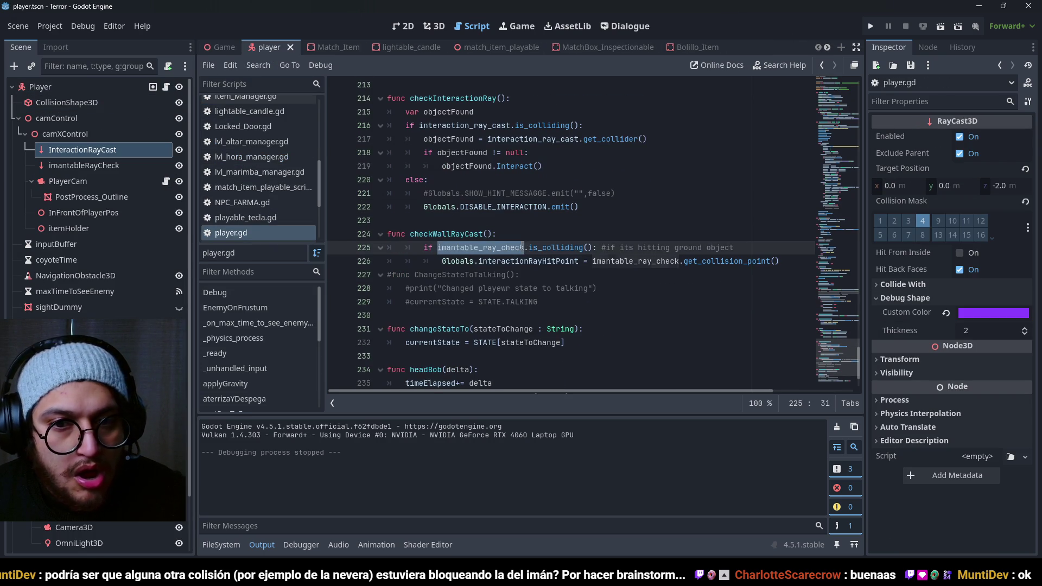
left_click(584, 248)
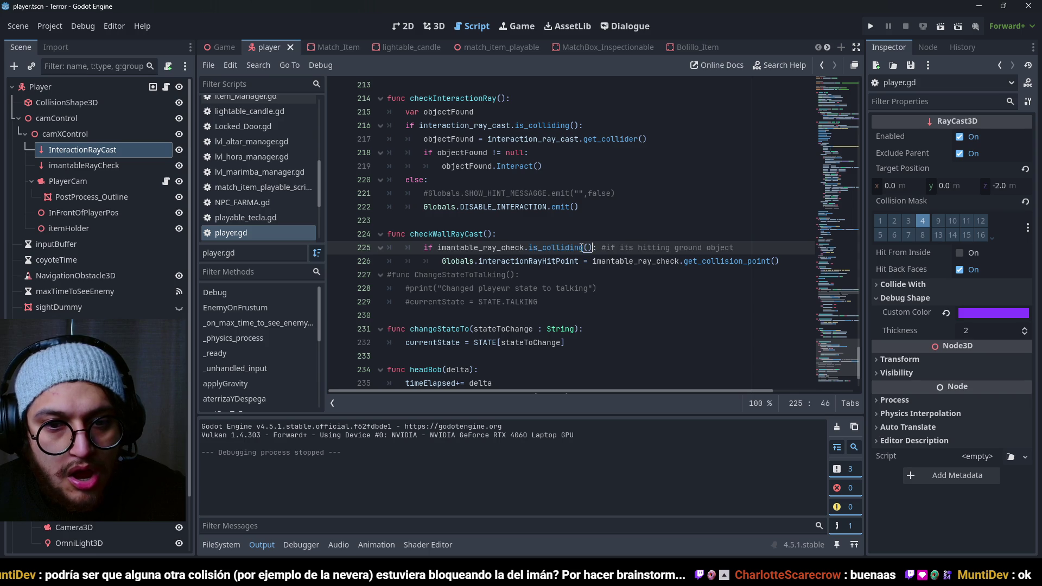
double_click(470, 248)
left_click(488, 261)
double_click(451, 233)
left_click(587, 248)
left_click(590, 248)
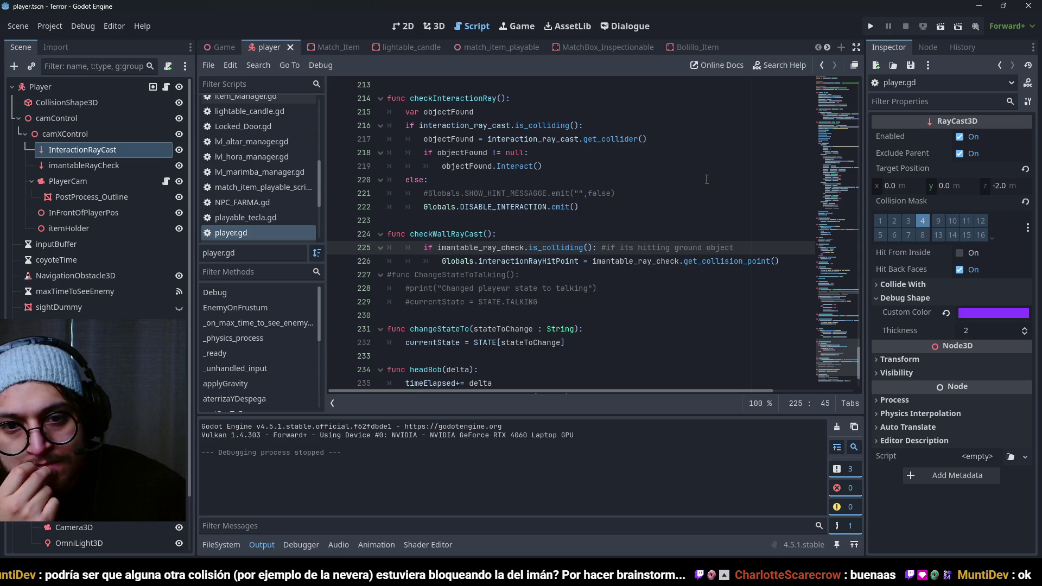
Step: Review the checkInteractionRay lines with objectFound and Interact, then run the project with F5
left_click(477, 165)
double_click(478, 180)
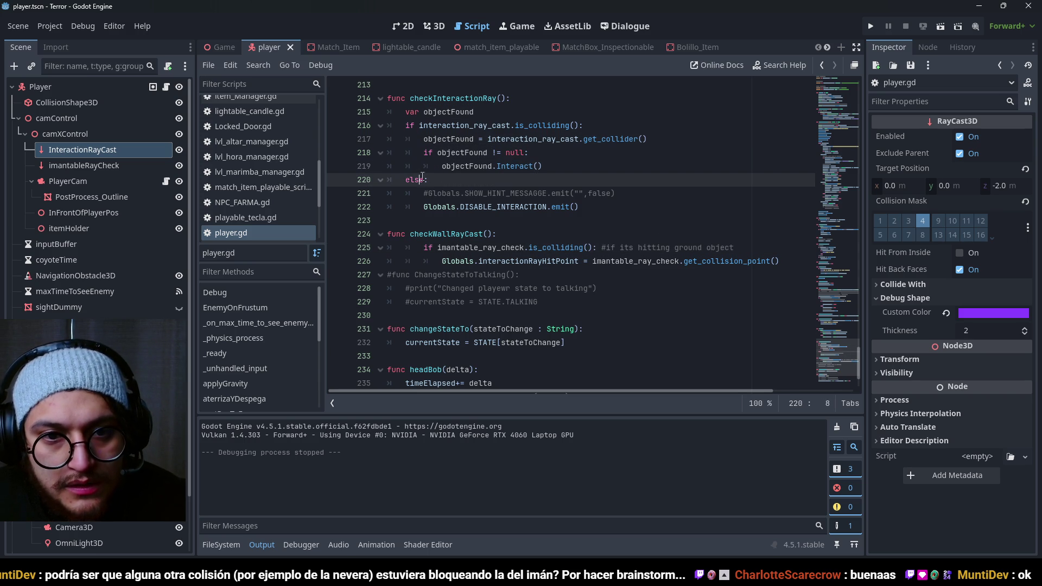
scroll(478, 181, "up", 1)
left_click_drag(424, 166, 579, 166)
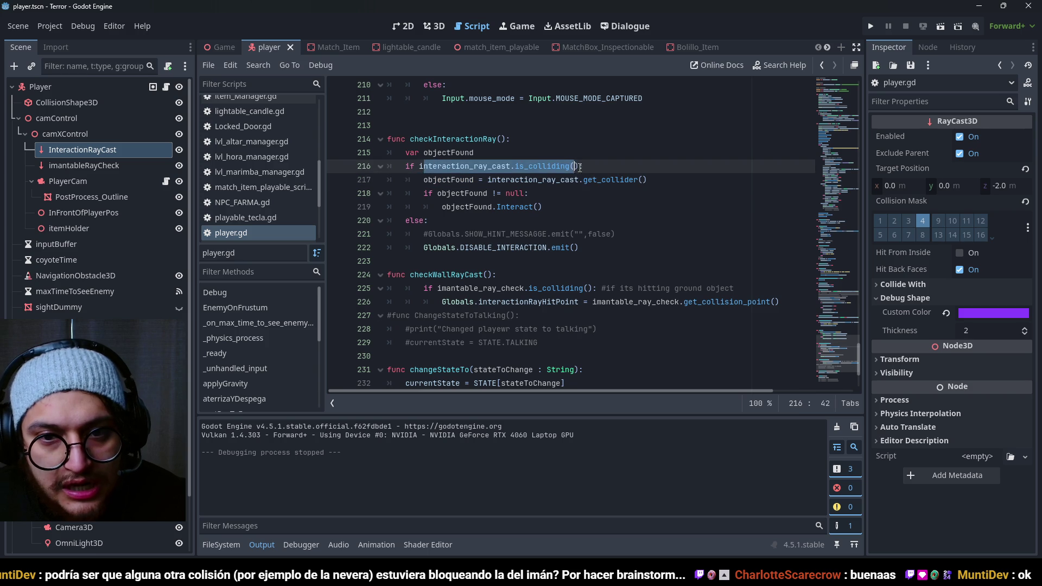
left_click(553, 189)
left_click(436, 260)
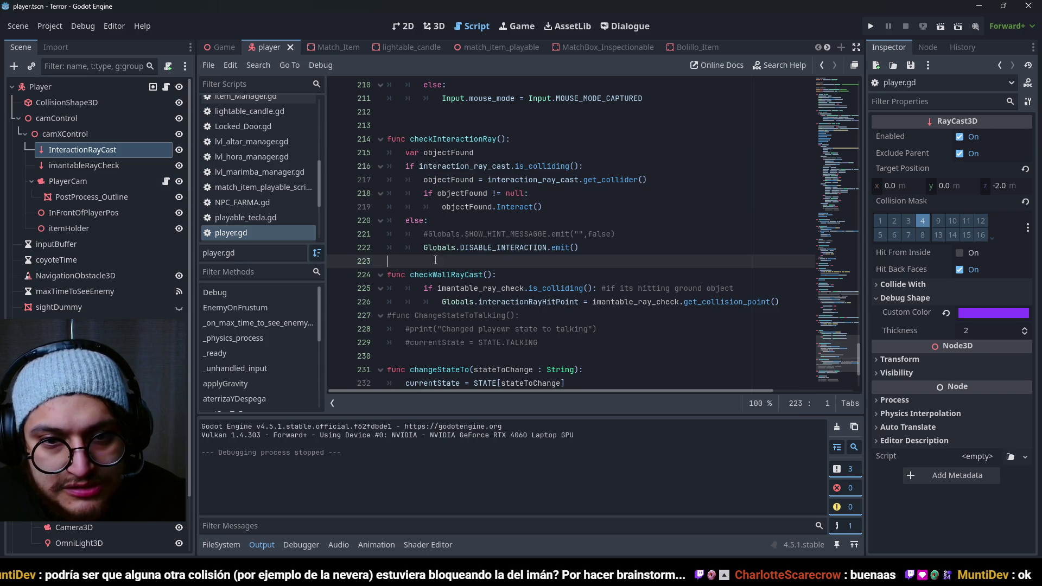
left_click(485, 194)
double_click(462, 193)
left_click(522, 207)
double_click(522, 207)
double_click(425, 221)
left_click(426, 221)
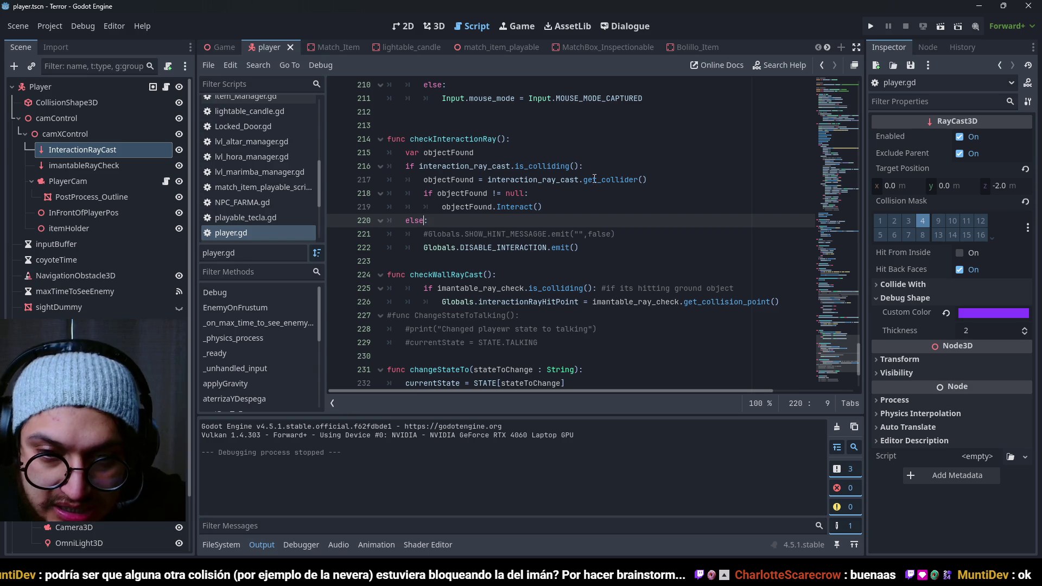
key("Down")
key("Down")
left_click_drag(472, 153, 485, 209)
left_click(516, 232)
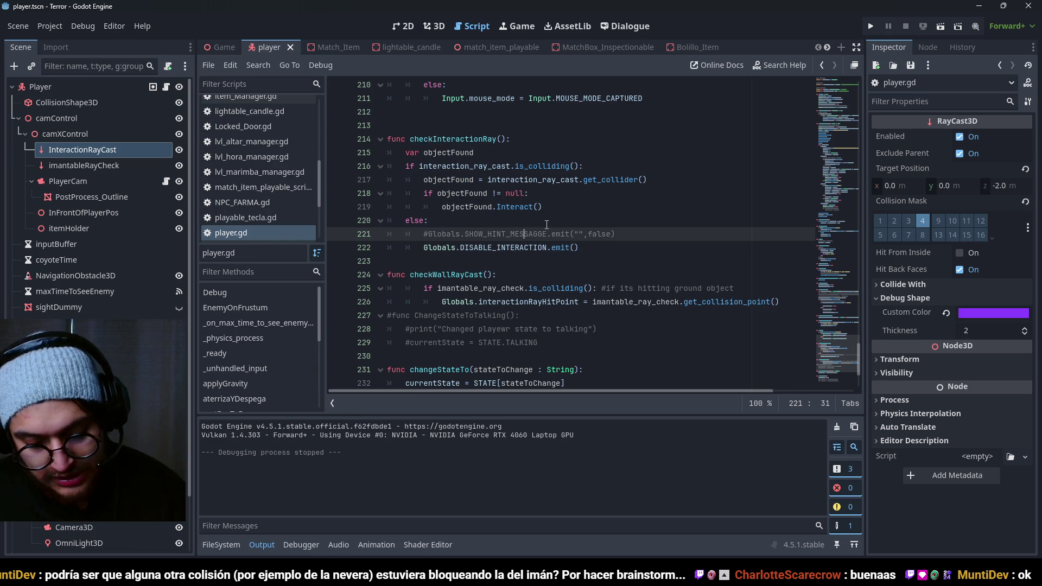
key("F5")
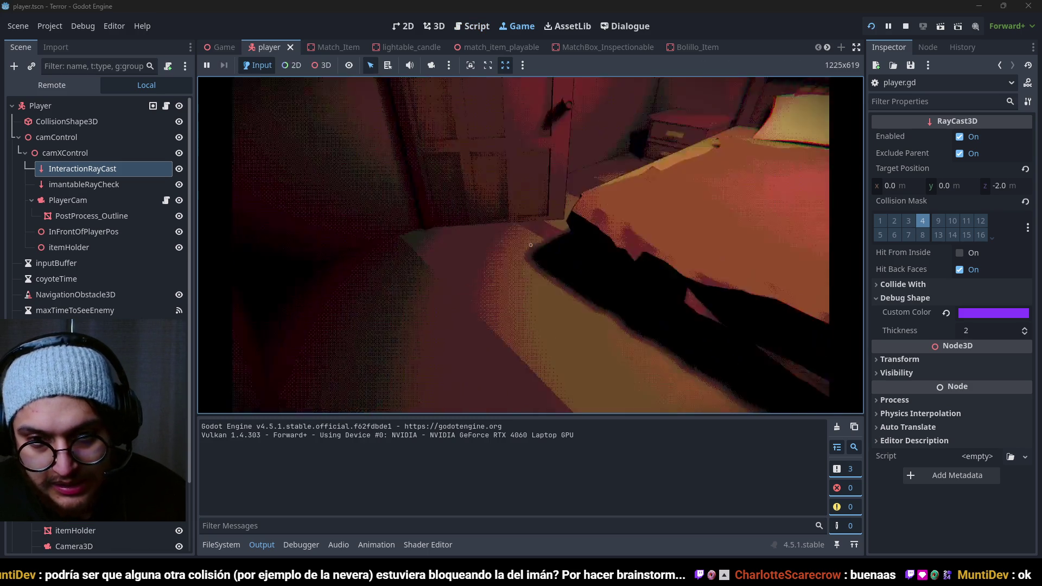
mouse_move(531, 245)
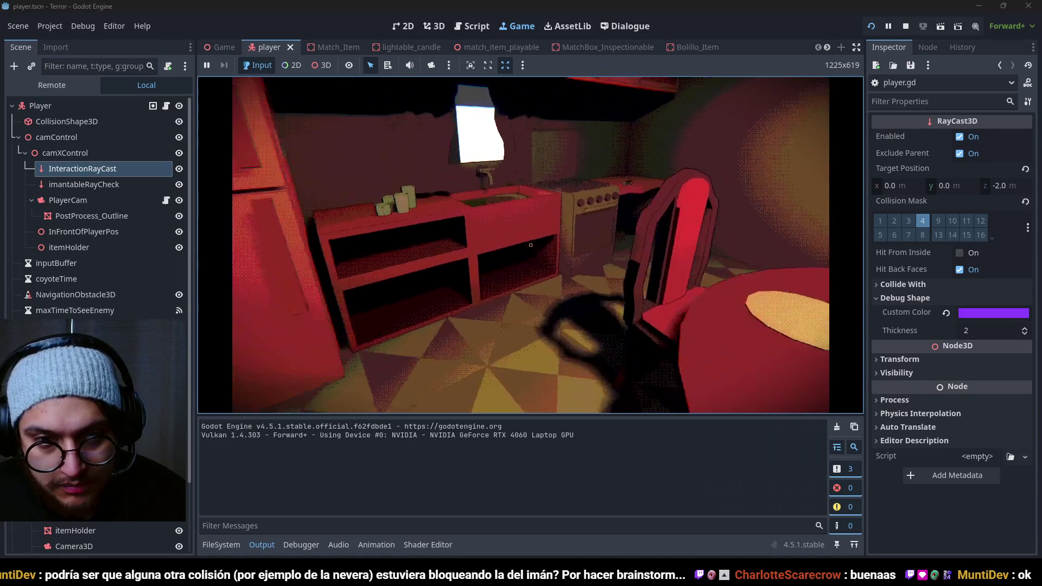
Step: Inspect the FLAME matchbox, put it back, and take a match
left_click(531, 245)
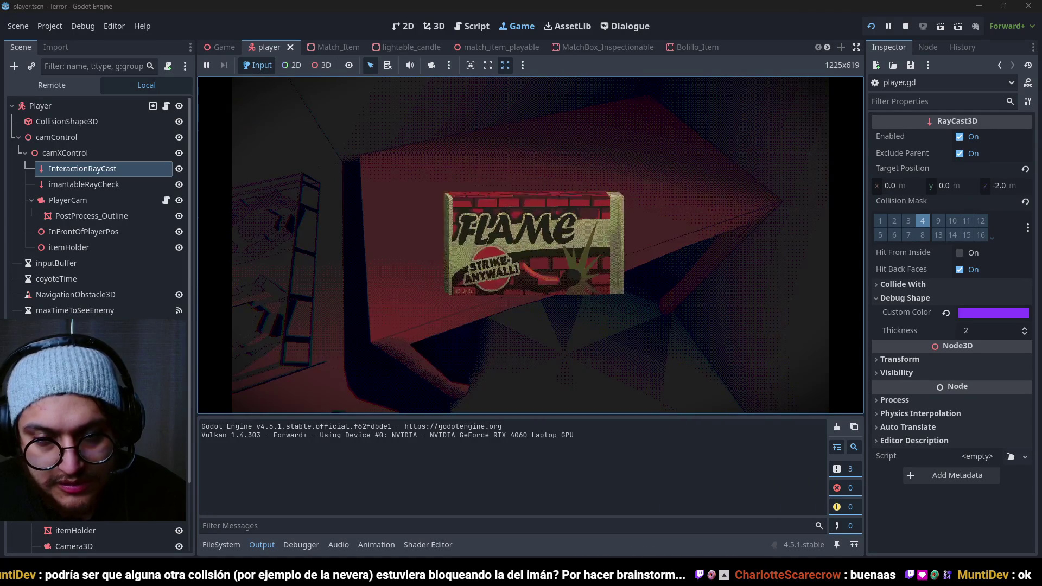
left_click(531, 245)
mouse_move(531, 245)
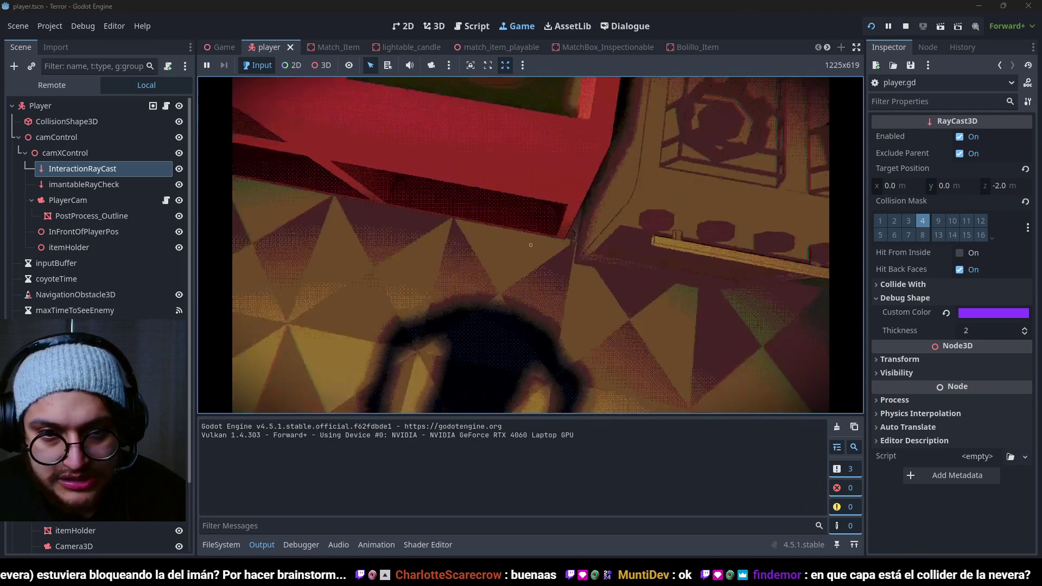
left_click(531, 245)
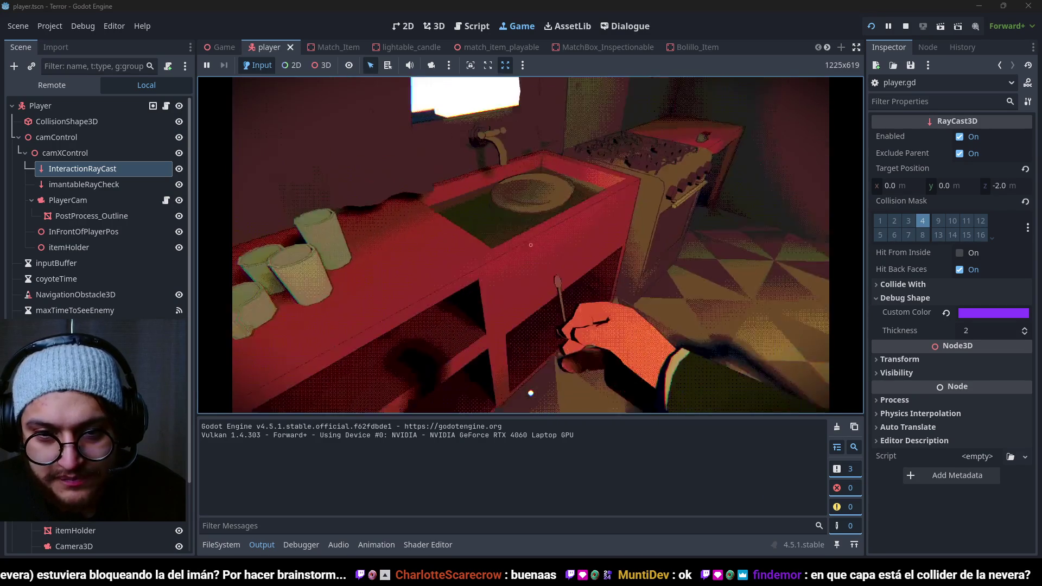
Step: Restart the game twice, take a match, walk to the dining table, then stop with F8
key("F5")
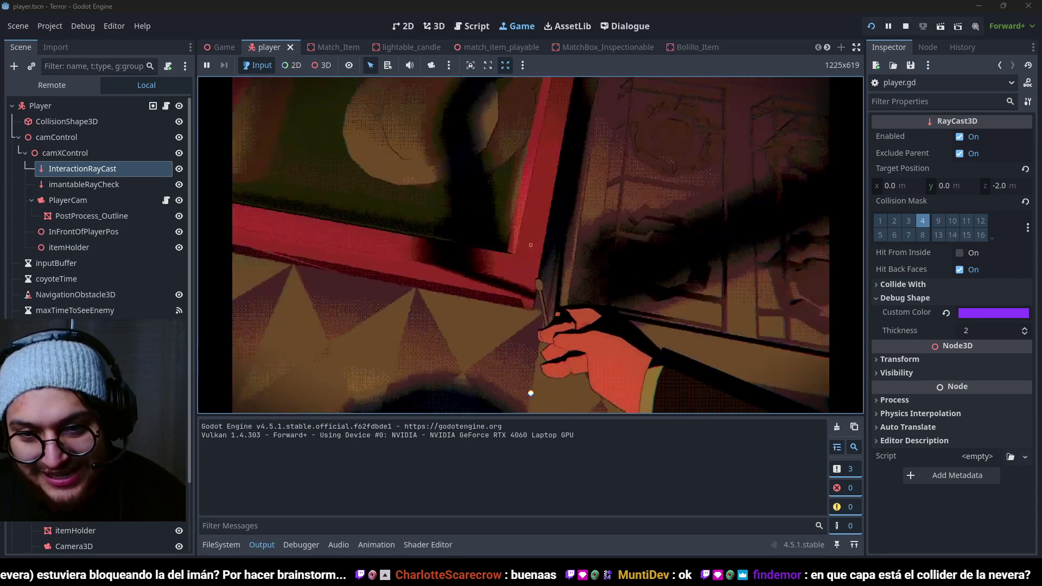
key("F5")
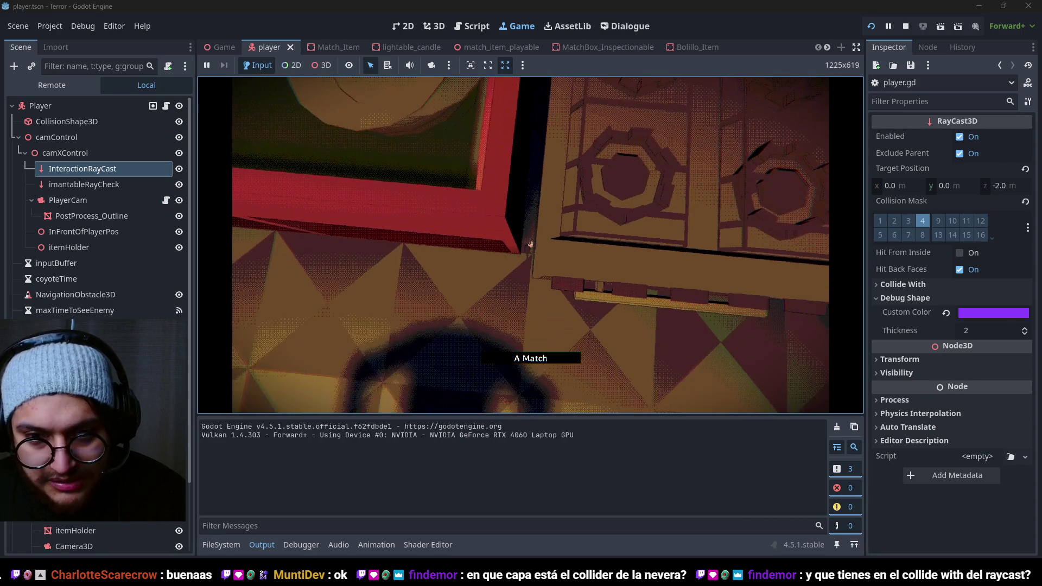
left_click(531, 245)
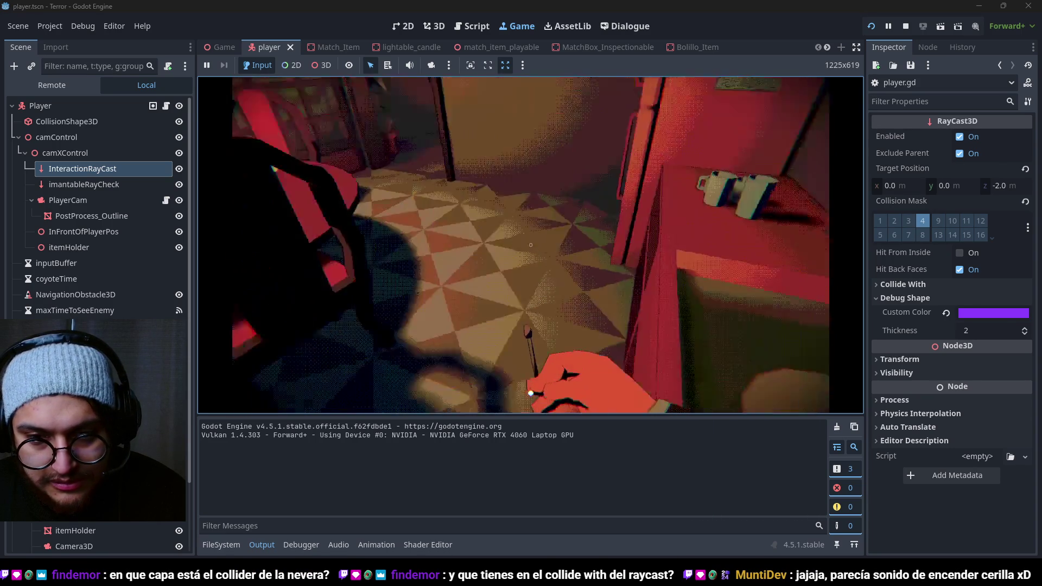
key("w")
mouse_move(531, 244)
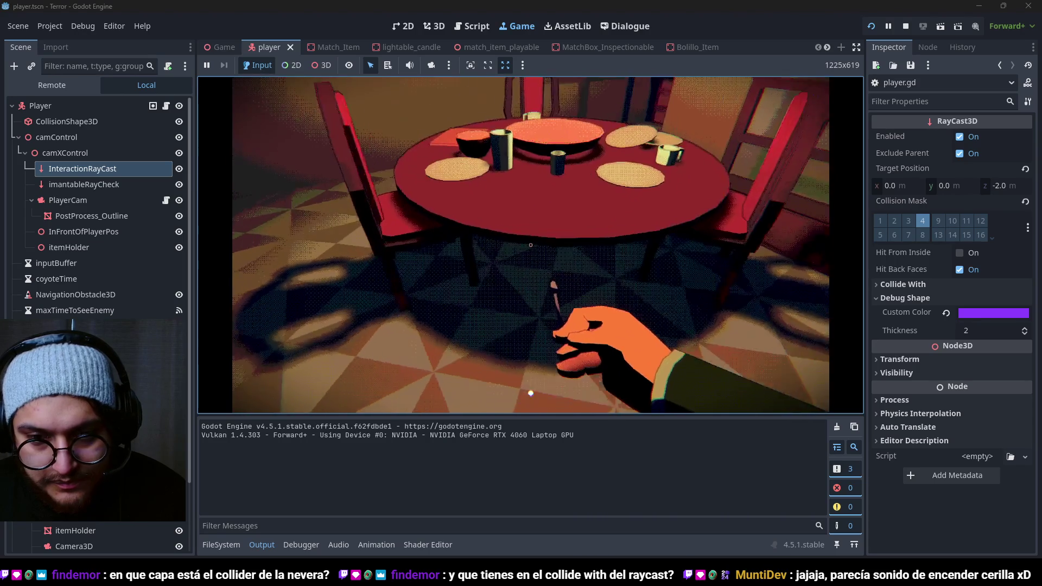
key("w")
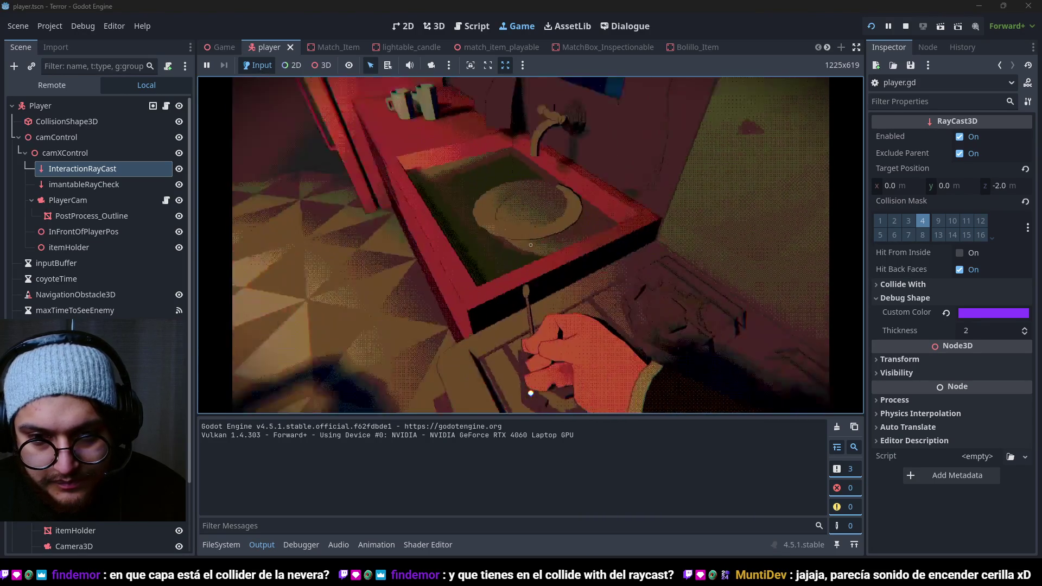
key("w")
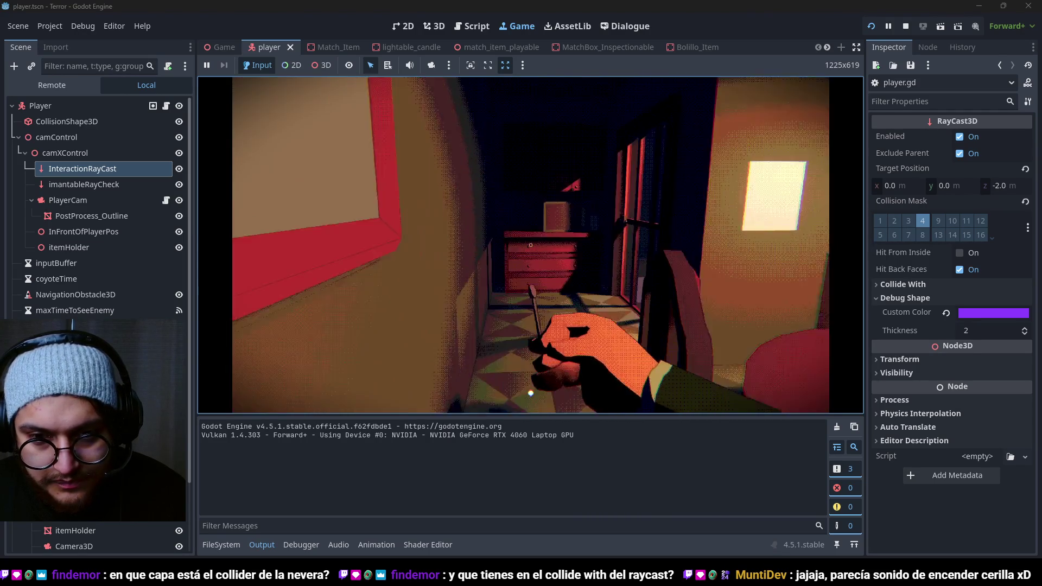
key("F8")
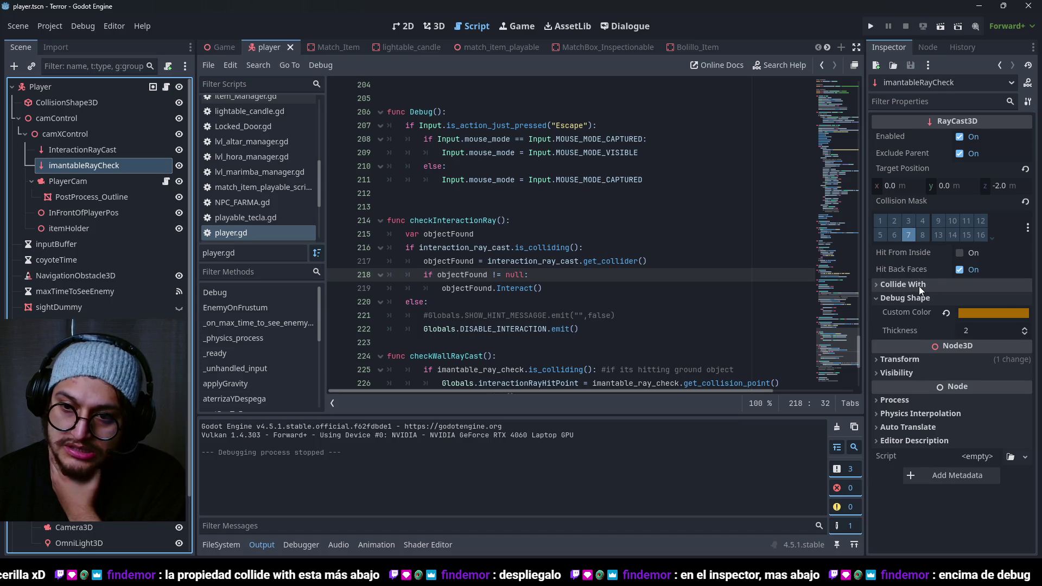
Step: Check imantableRayCheck, save the player scene, then in Krita's Puzzle_Design hide the Ritual layer
left_click(920, 284)
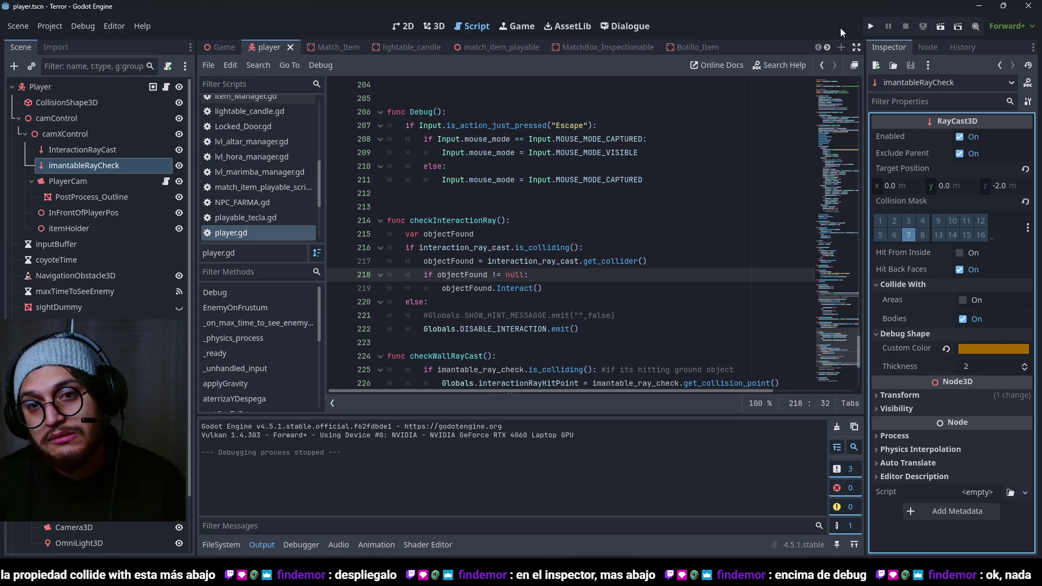
key("ctrl+s")
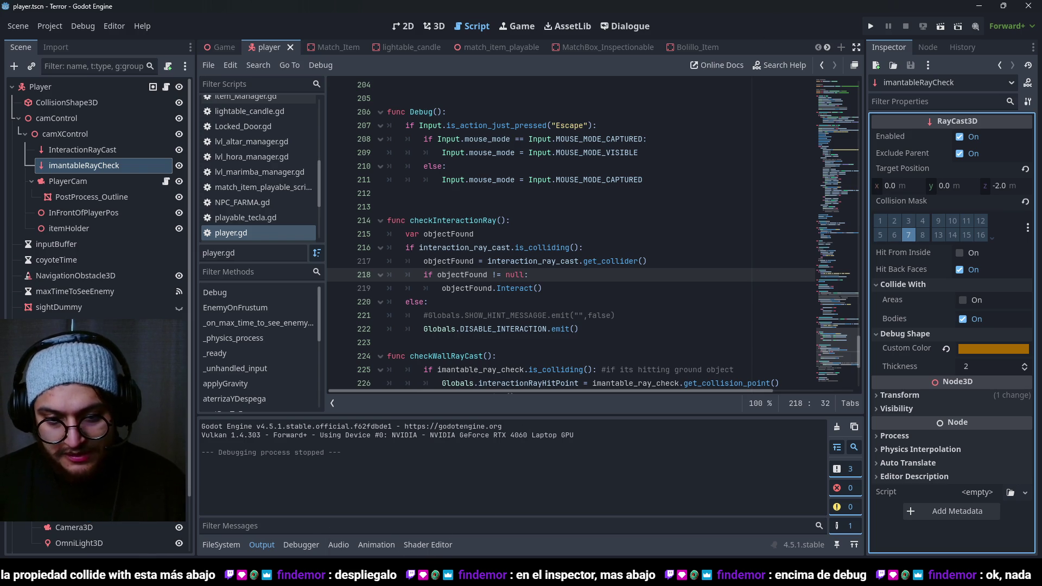
key("alt+Tab")
left_click(712, 383)
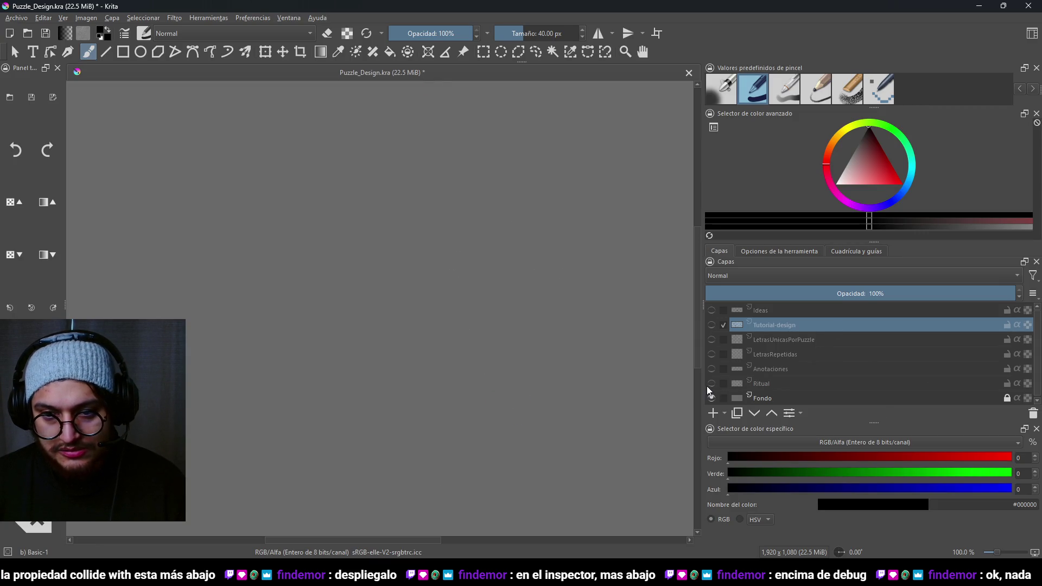
Step: On a new layer with a 1 px brush, draw a red arrow and a shorter orange arrow
left_click(713, 413)
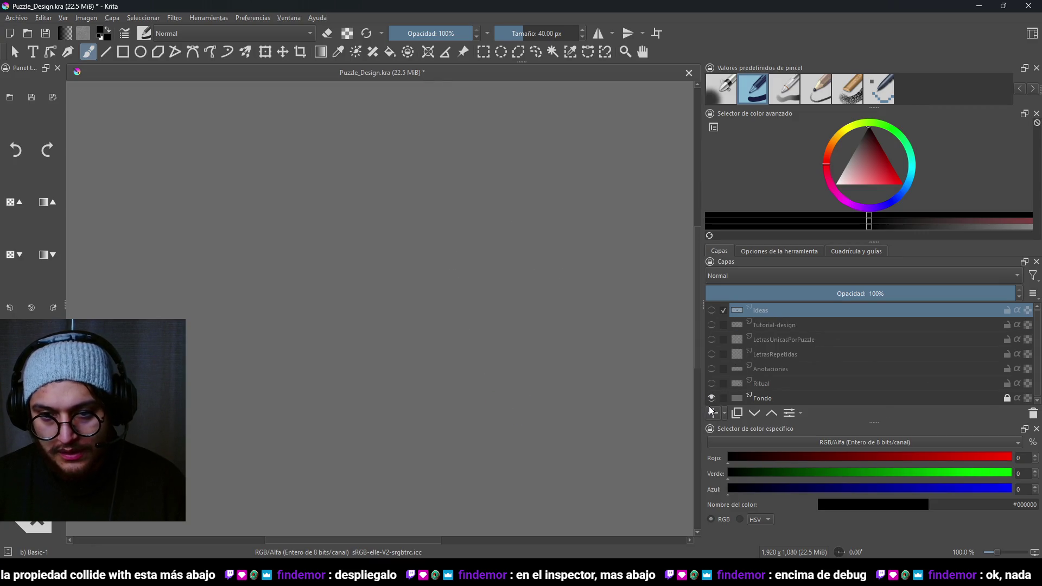
key("plus")
key("bracketleft")
key("bracketleft")
key("bracketleft")
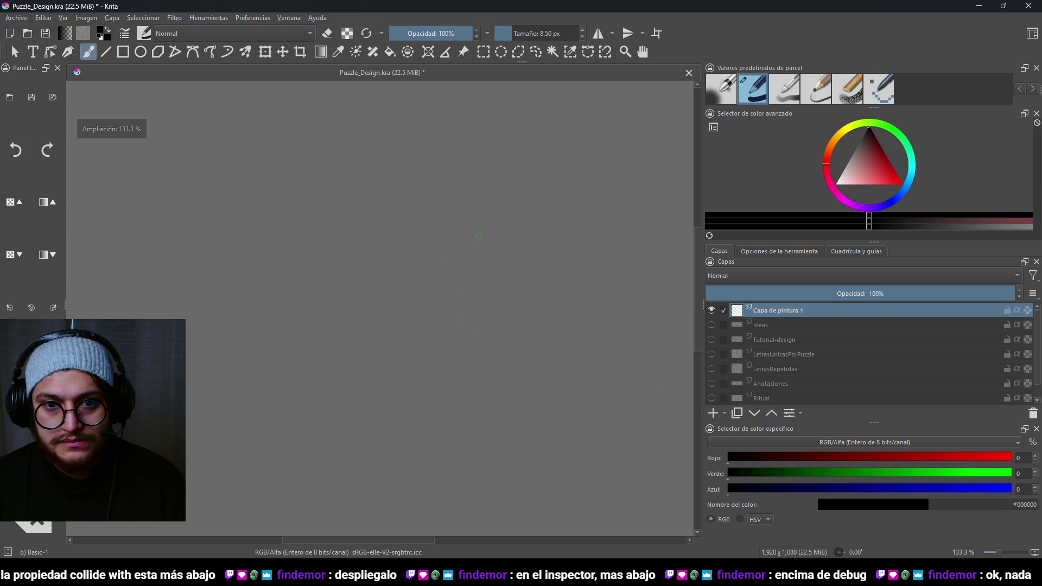
left_click(897, 174)
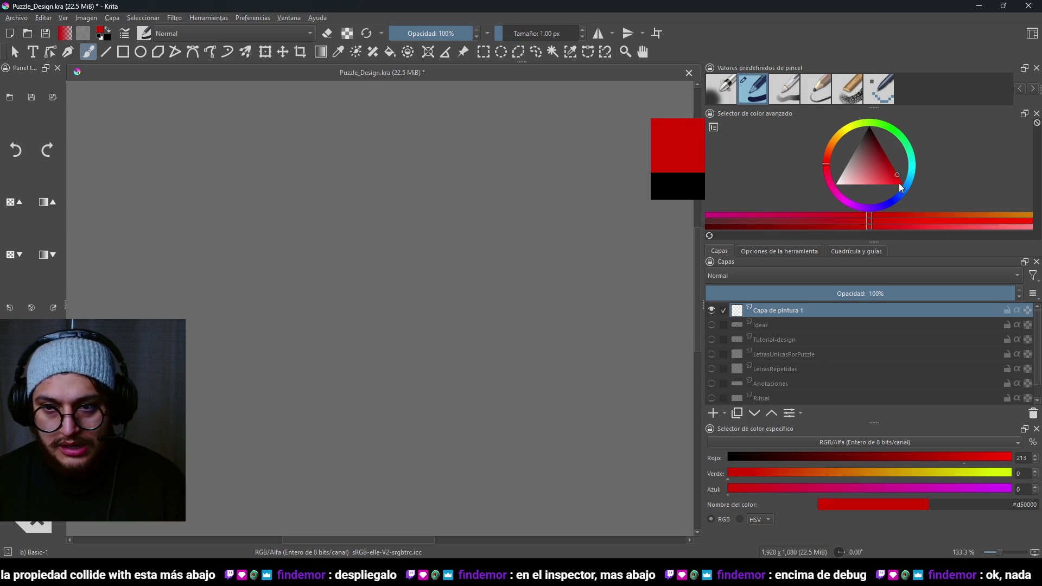
mouse_move(330, 259)
left_mouse_down()
mouse_move(483, 251)
mouse_move(473, 266)
left_mouse_up()
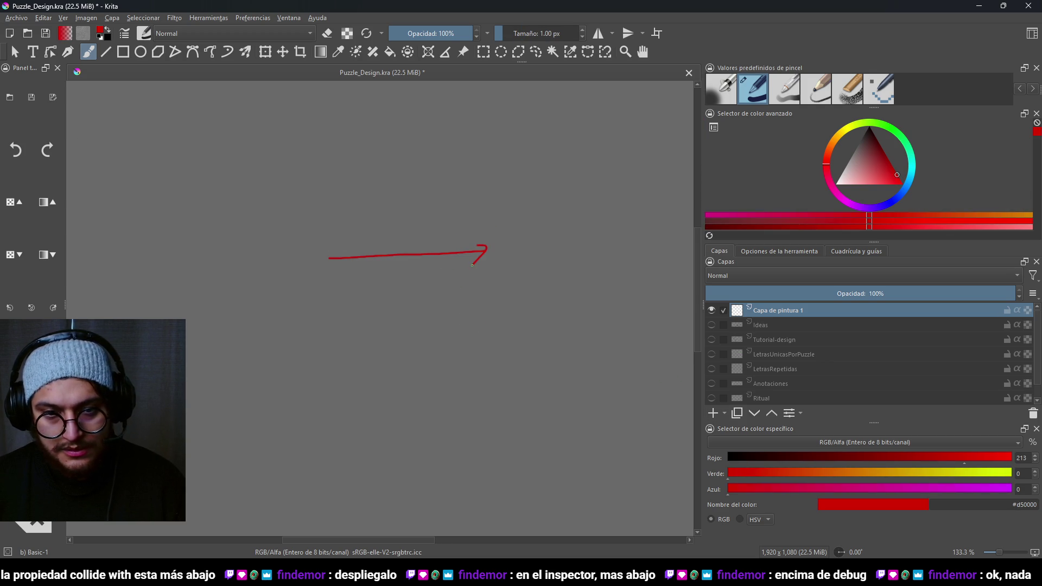
left_click(832, 144)
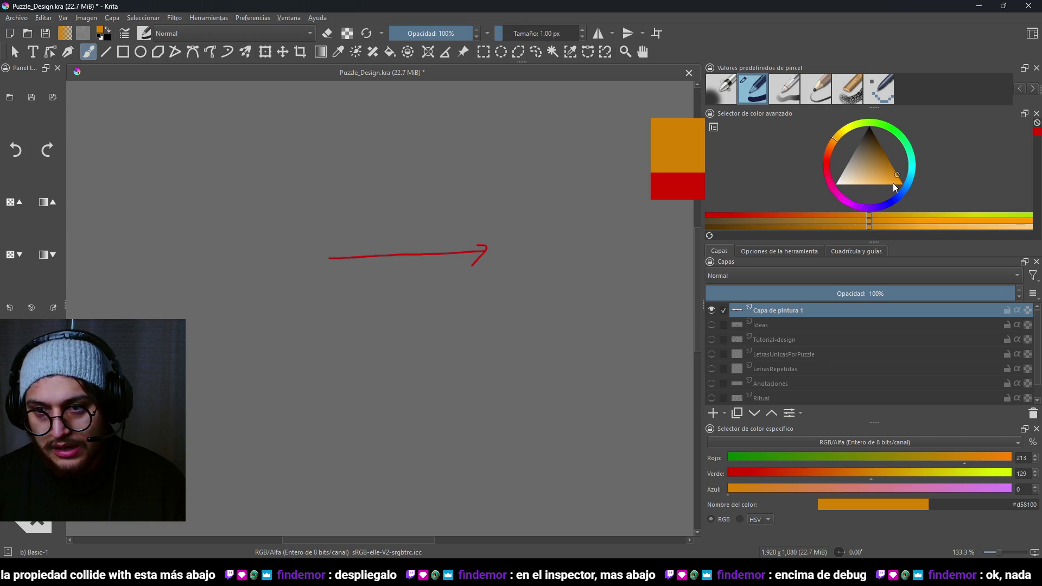
left_click_drag(322, 215, 459, 213)
key("ctrl+z")
mouse_move(312, 223)
left_mouse_down()
mouse_move(375, 225)
mouse_move(380, 212)
left_mouse_up()
key("ctrl+z")
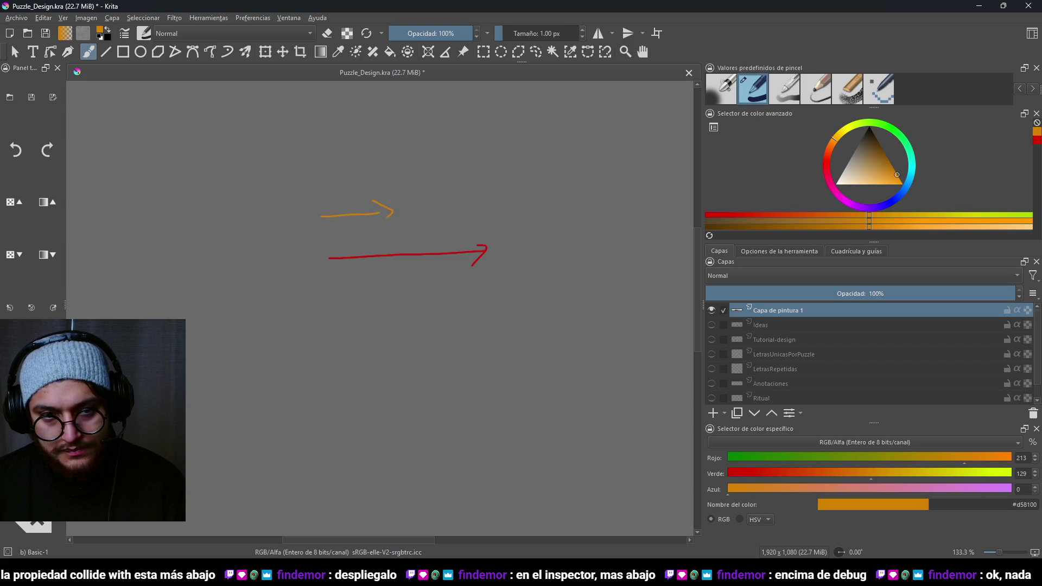
key("d")
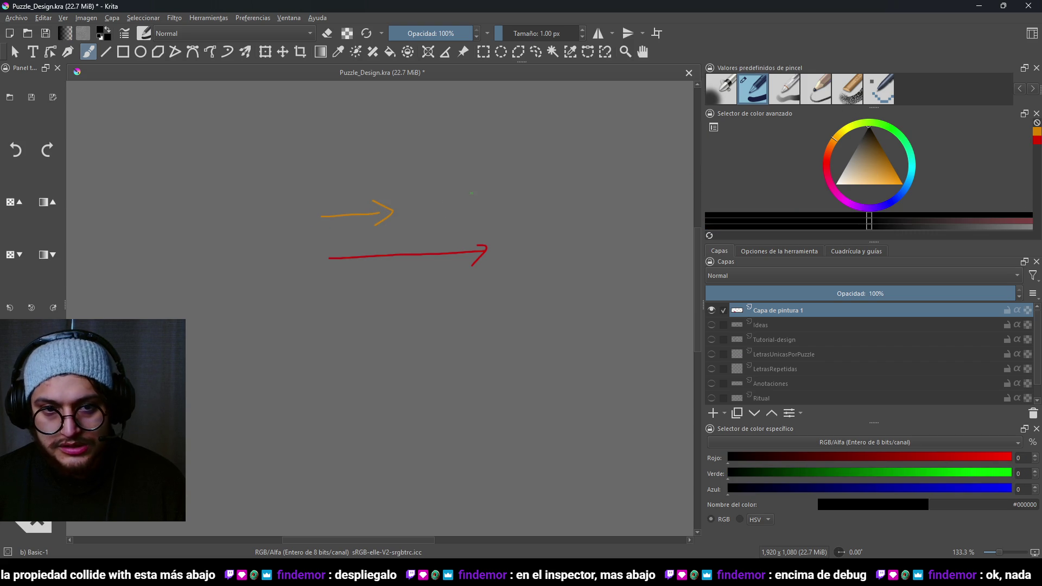
mouse_move(408, 188)
left_mouse_down()
mouse_move(412, 223)
mouse_move(402, 190)
left_mouse_up()
key("ctrl+z")
Step: Draw the fridge rectangle and paint a bright red dot on its left edge
mouse_move(491, 159)
left_mouse_down()
mouse_move(511, 351)
mouse_move(597, 321)
mouse_move(495, 156)
left_mouse_up()
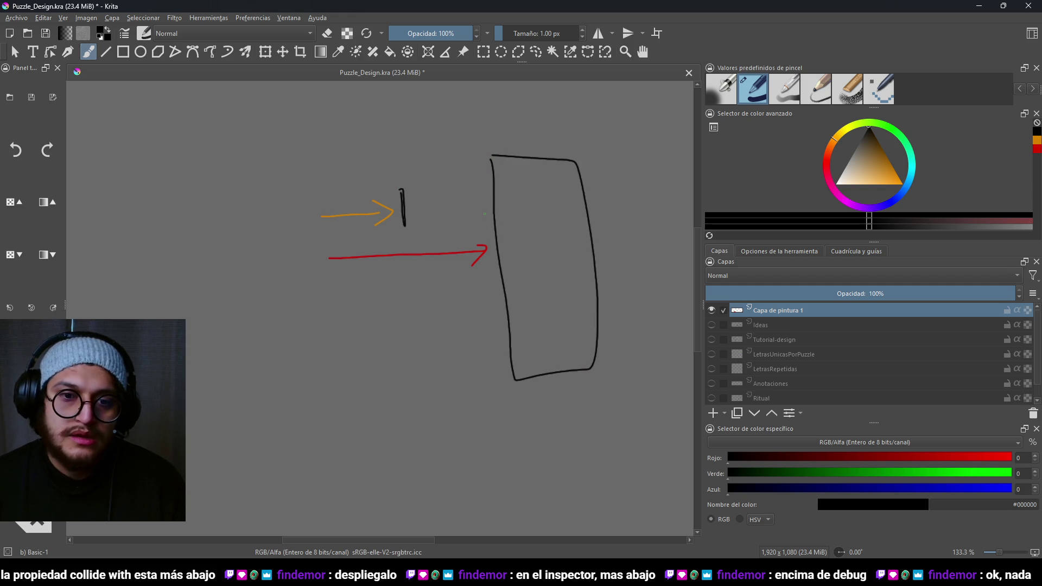
left_click(826, 157)
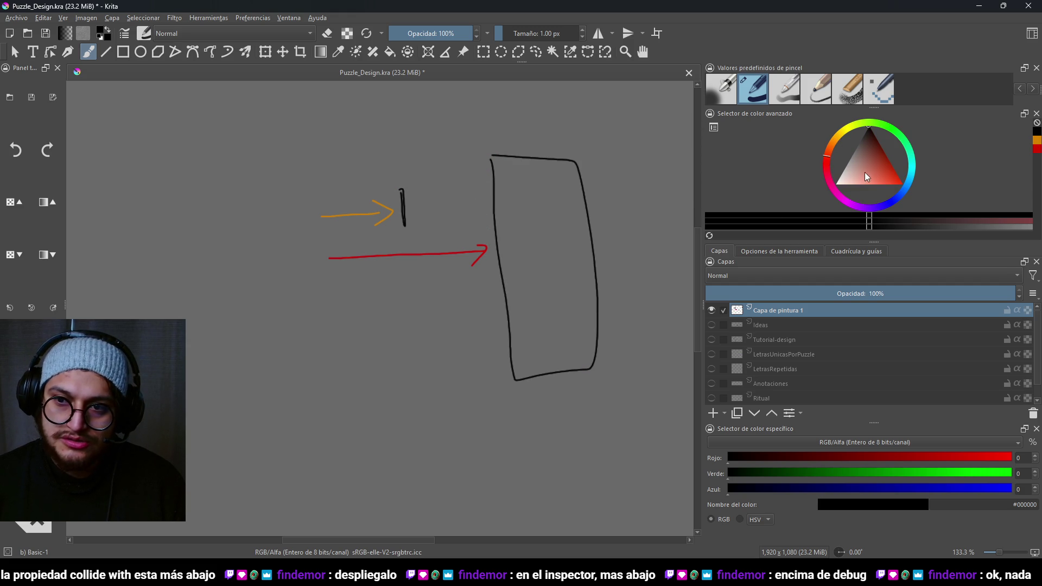
left_click(902, 185)
left_click_drag(488, 255, 511, 255, "shift")
left_click(497, 252)
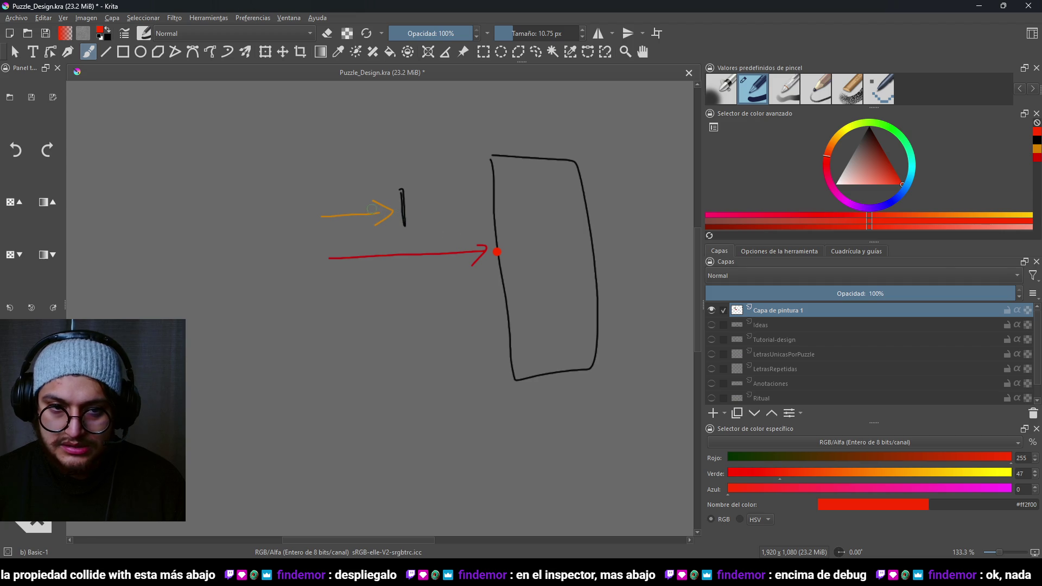
Step: Draw a thin yellow curve from the black mark to the fridge, undoing extra yellow strokes
left_click(840, 135)
left_click_drag(402, 243, 375, 242, "shift")
left_click_drag(405, 209, 492, 243)
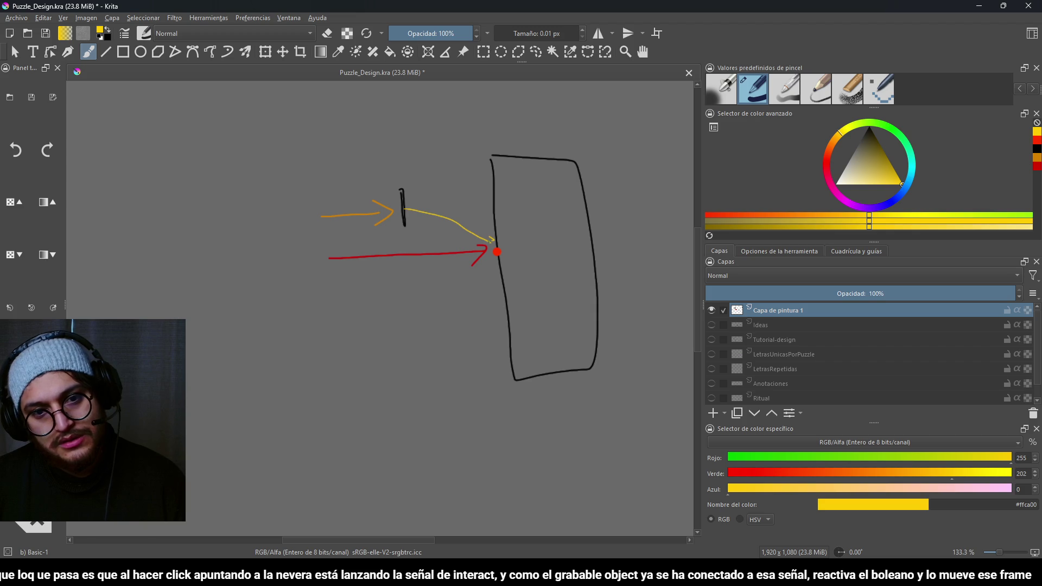
left_click_drag(368, 190, 339, 254)
left_click_drag(329, 182, 376, 251)
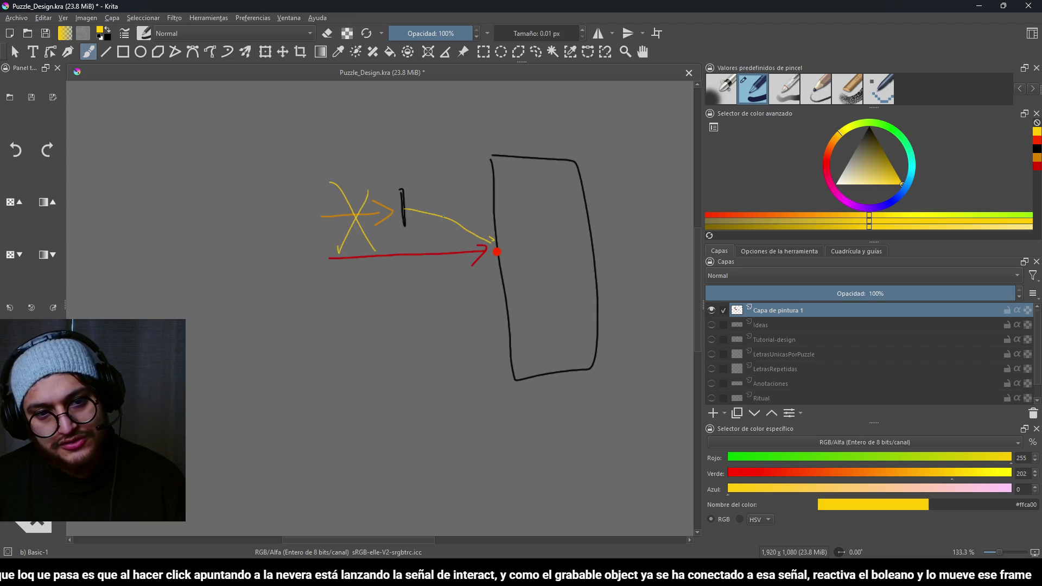
scroll(401, 215, "up", 1)
mouse_move(429, 179)
left_mouse_down()
mouse_move(391, 247)
mouse_move(380, 179)
left_mouse_up()
key("ctrl+z")
left_click_drag(291, 197, 605, 131)
key("ctrl+z")
left_click_drag(420, 153, 477, 265)
key("ctrl+z")
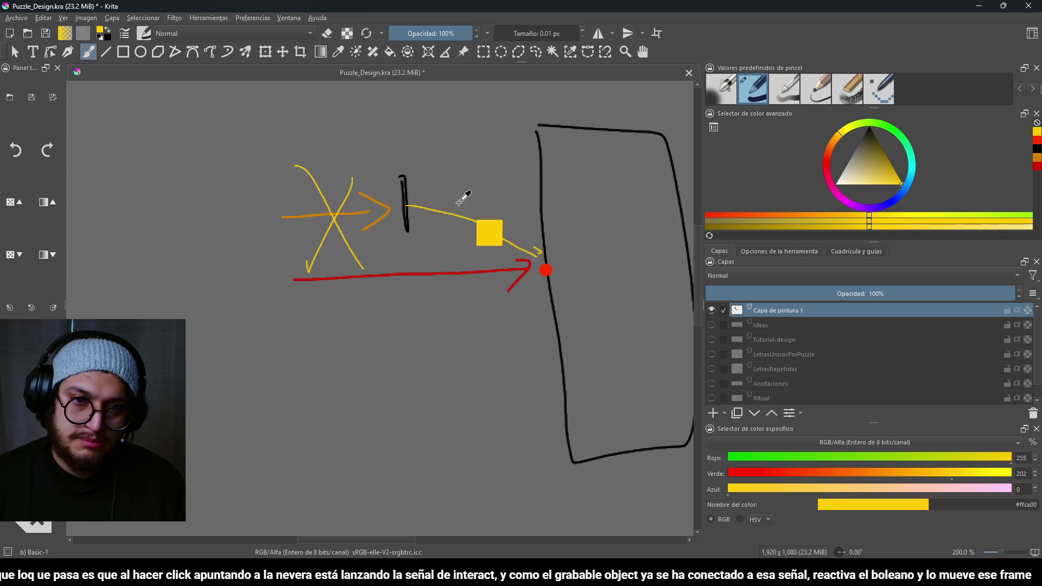
key("ctrl+z")
key("ctrl+z")
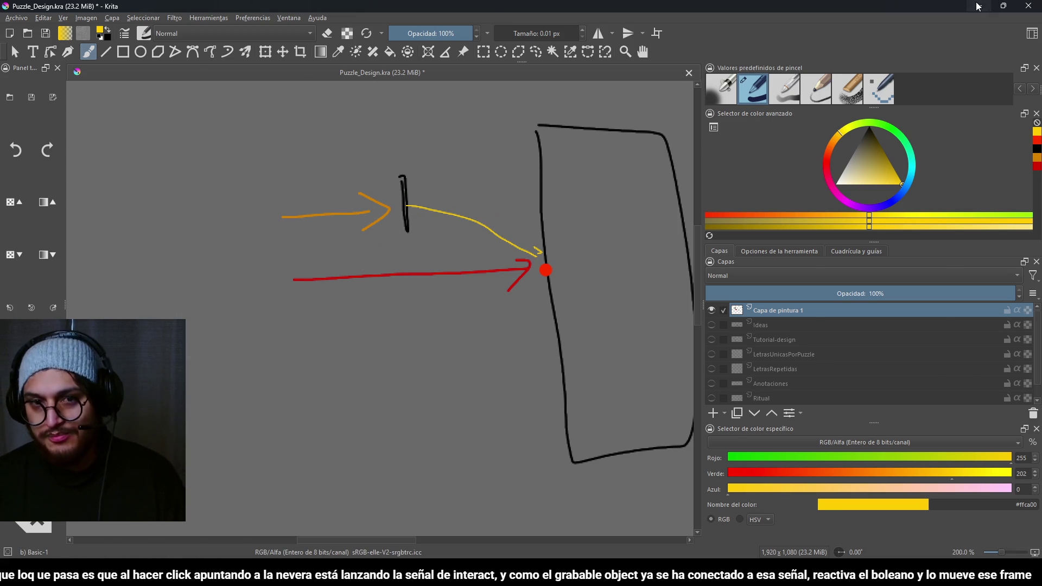
Step: Return to Godot and open the grabbable_object scene
key("alt+Tab")
left_click(467, 98)
left_click(684, 47)
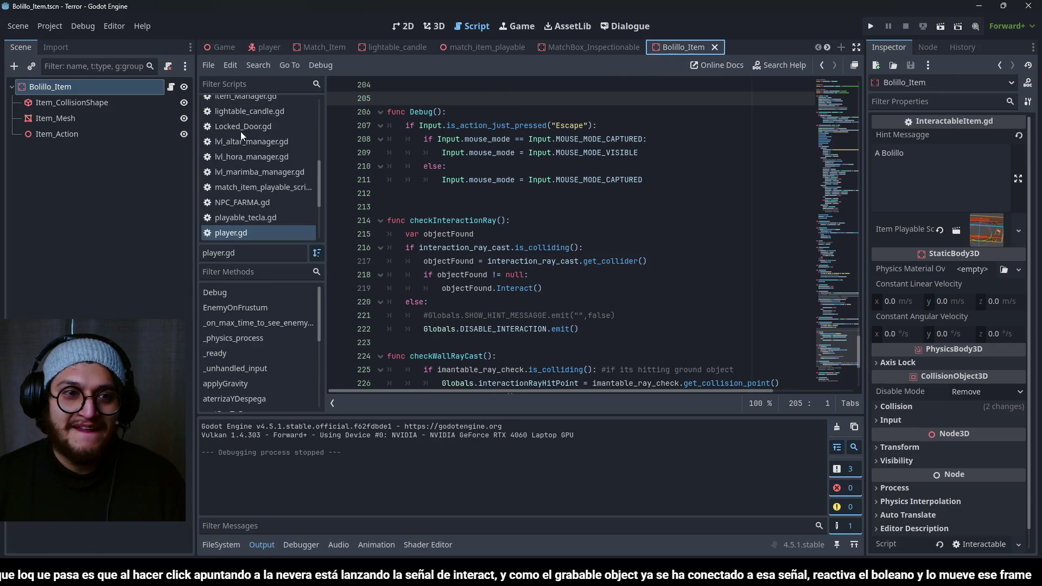
left_click(827, 48)
left_click(827, 47)
left_click(827, 47)
left_click(722, 48)
Step: Add a Timer child node to the Grabbable_Object root
left_click(109, 86)
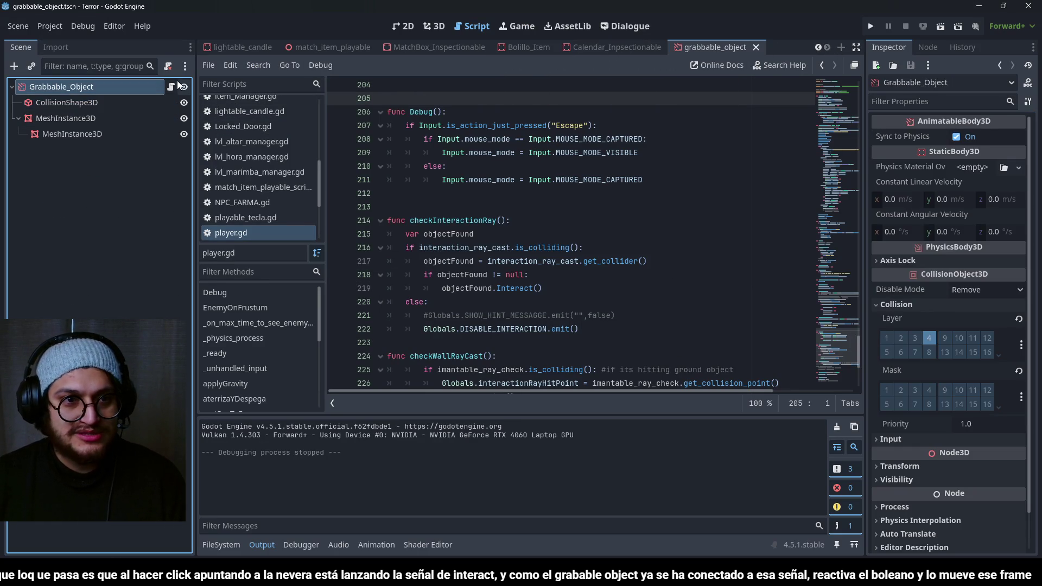
key("ctrl+a")
type("timer")
key("Return")
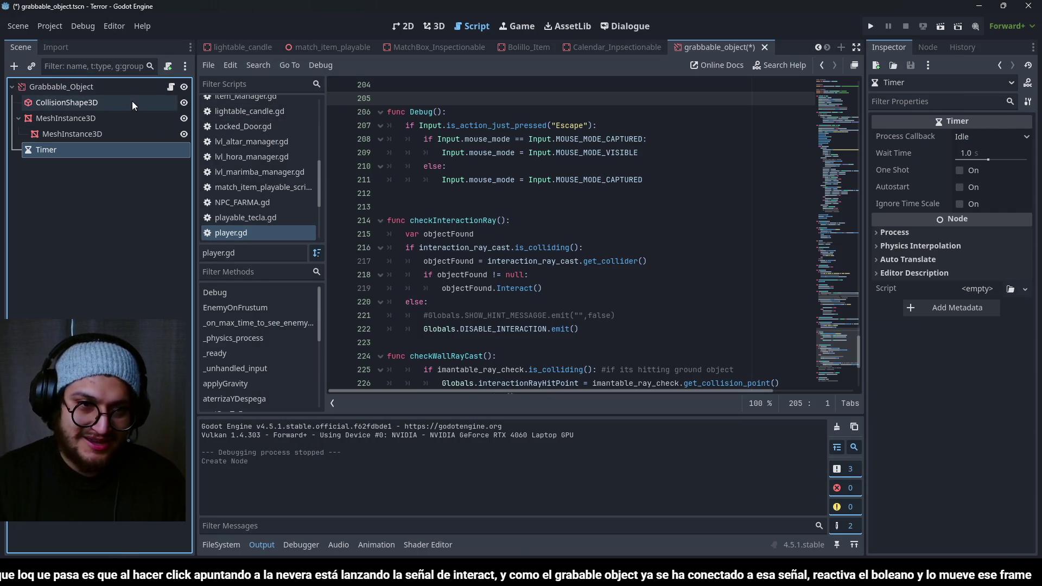
Step: Rename the Timer node to interactionCheckerInterval
double_click(40, 153)
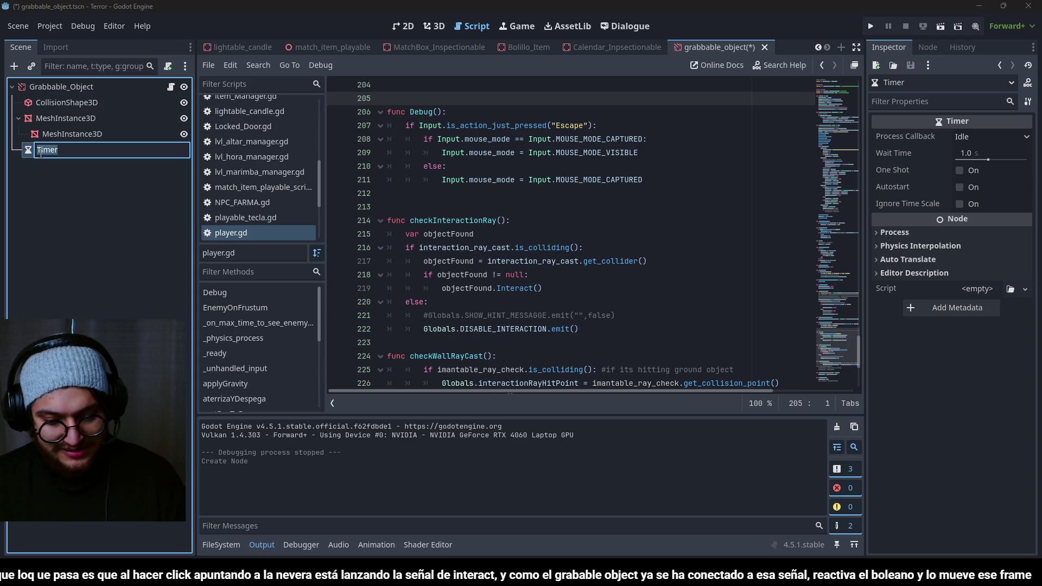
type("interaction")
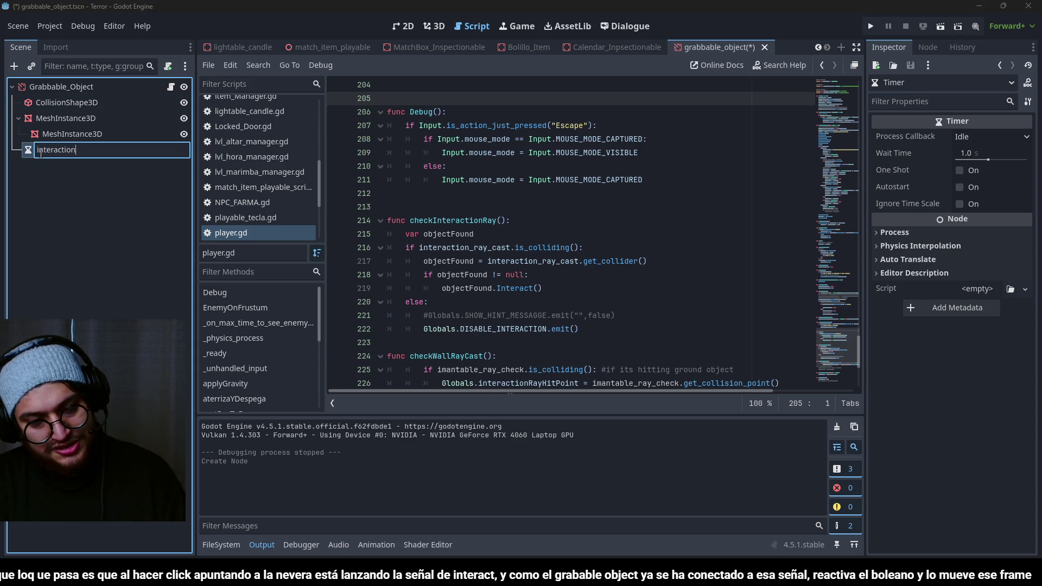
type("CheckerInterval")
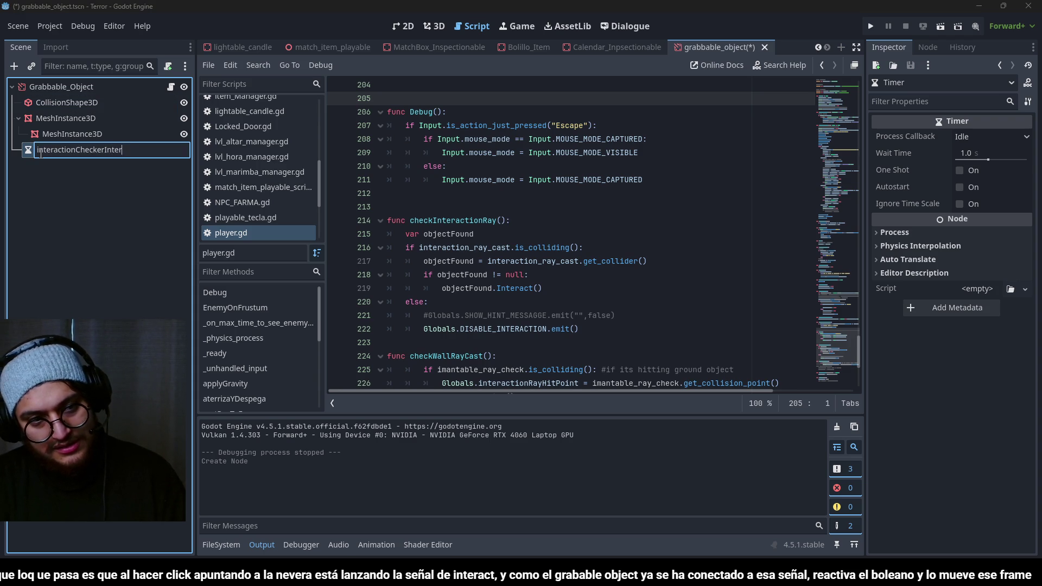
key("Return")
Step: Make the timer One Shot with a 0.2 s wait time, save, and open the grabbable_object script
left_click(961, 171)
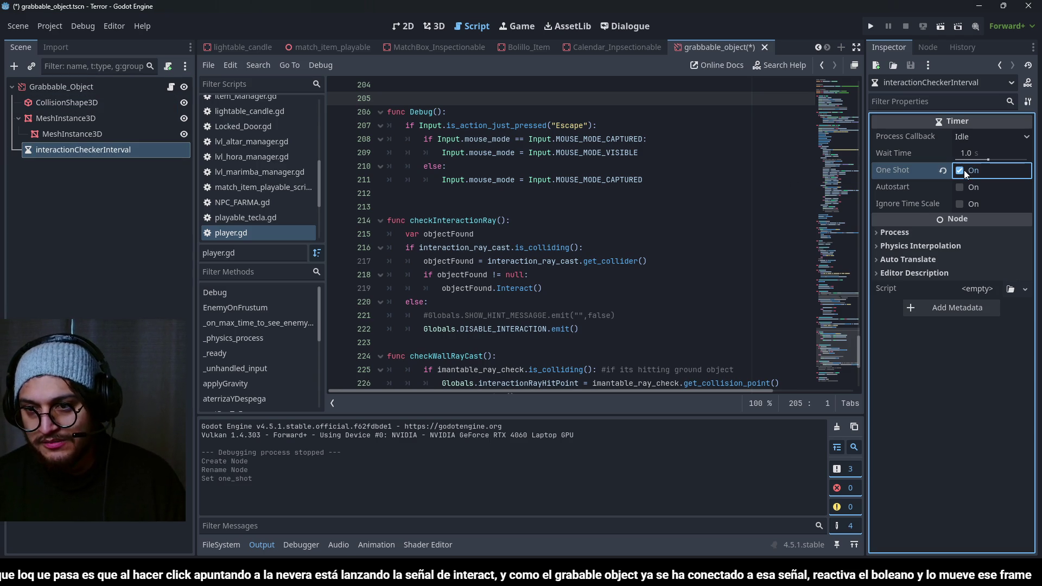
key("ctrl+s")
left_click(999, 152)
type("0.2")
key("Return")
scroll(524, 140, "up", 10)
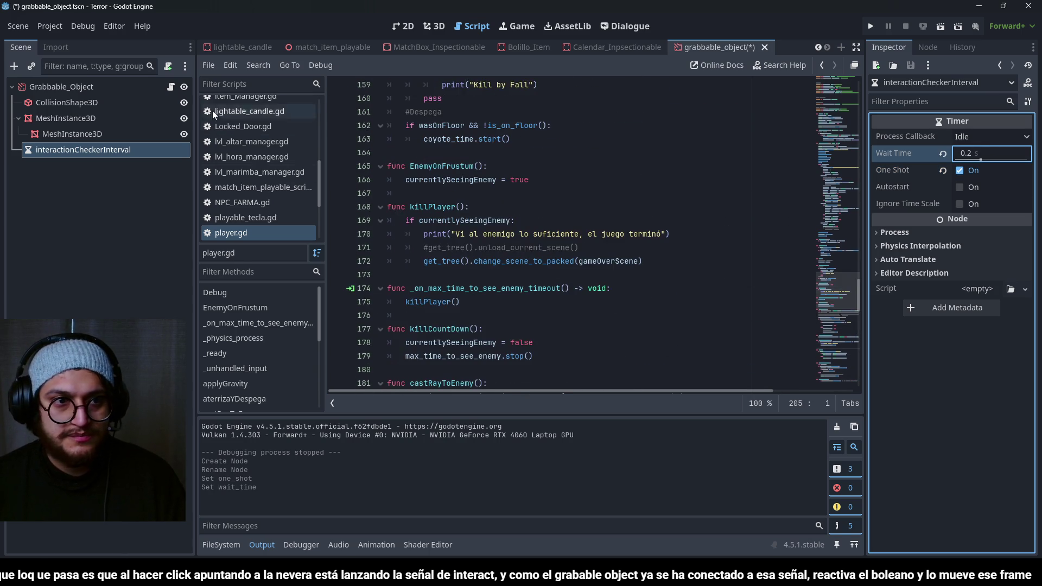
left_click(170, 87)
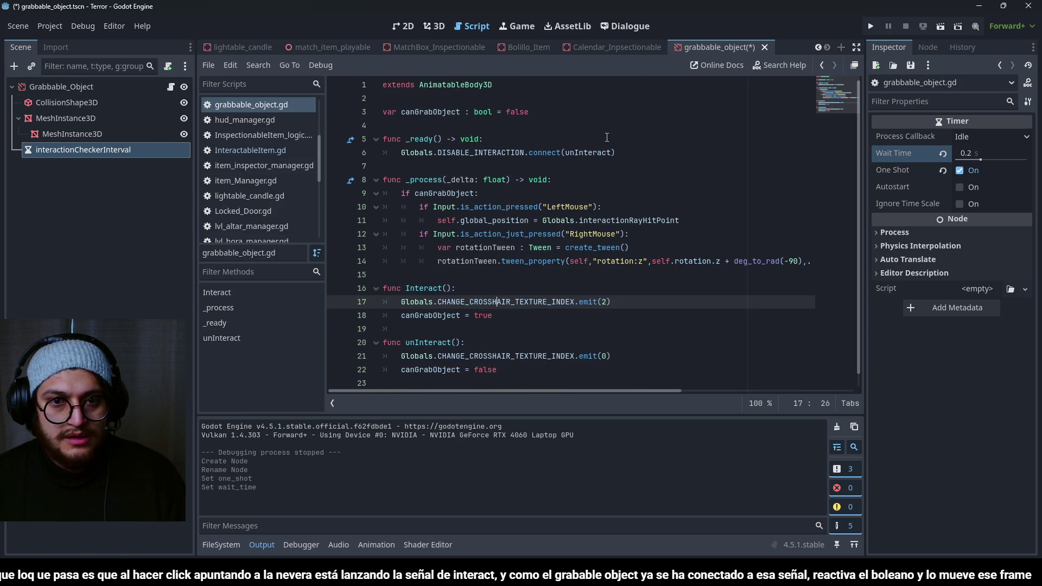
left_click(573, 115)
key("Return")
left_click_drag(108, 149, 470, 128)
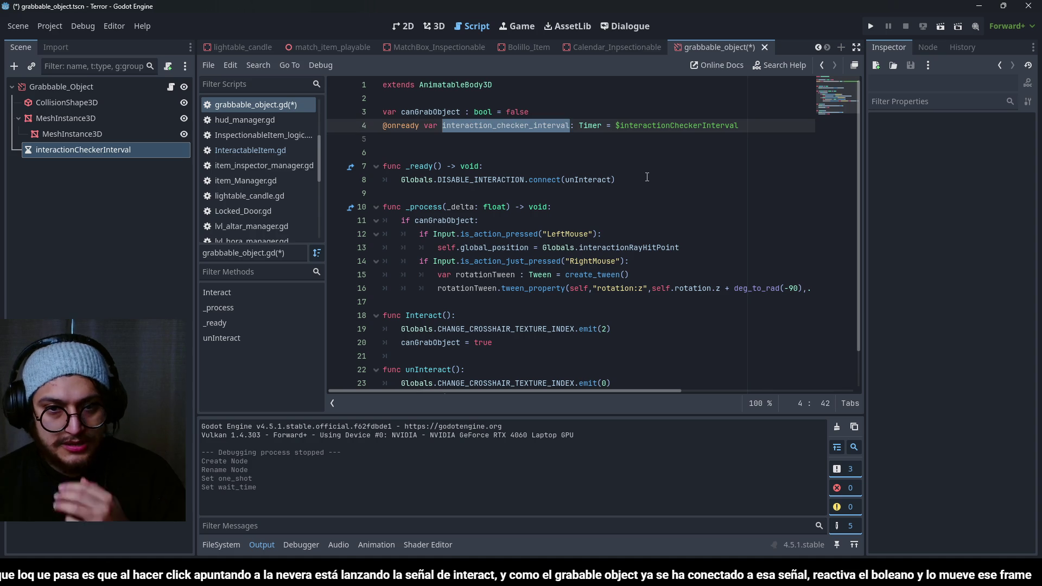
scroll(647, 177, "down", 1)
key("ctrl+s")
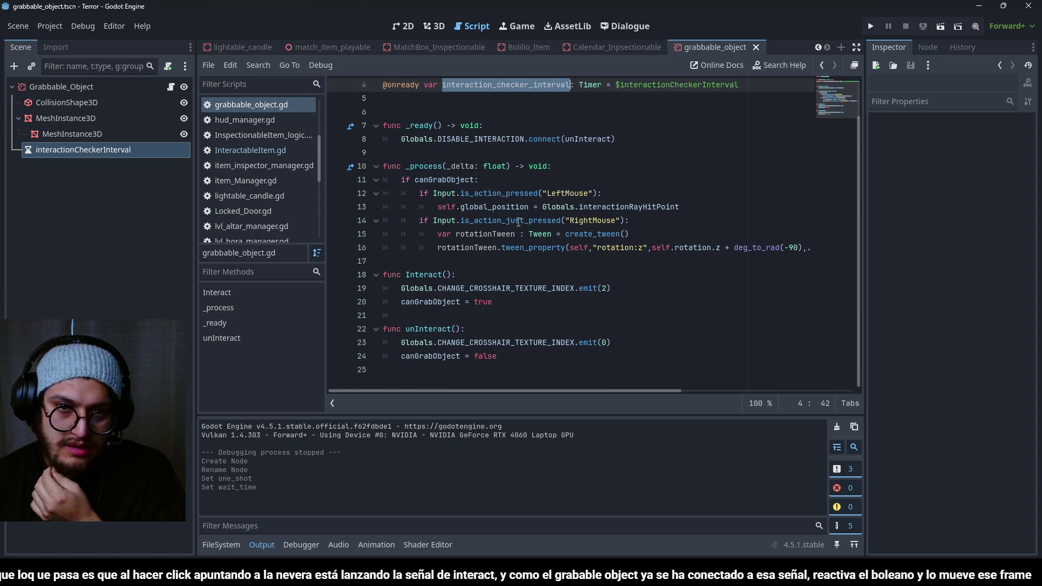
mouse_move(532, 216)
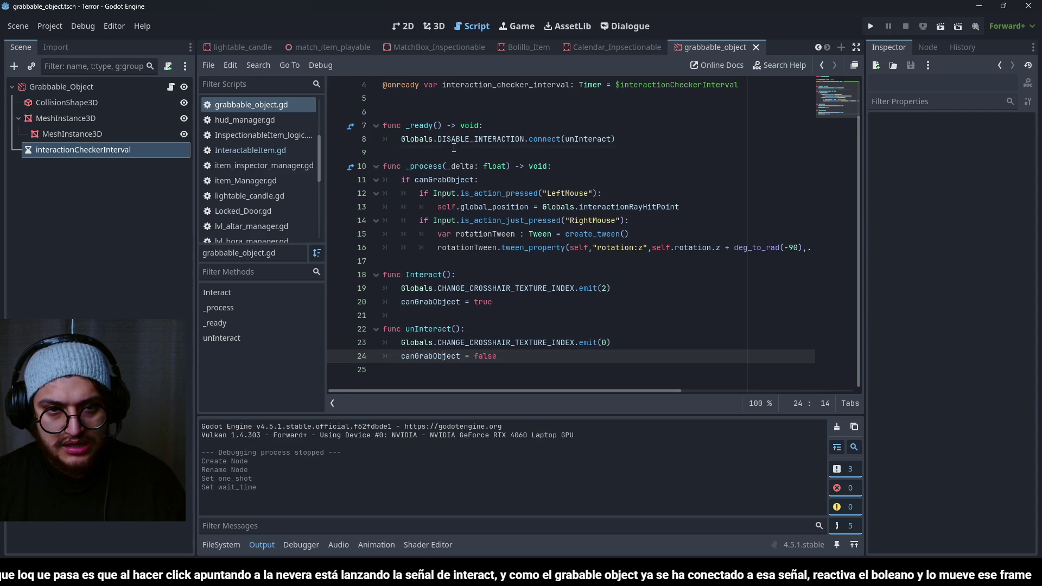
Step: Comment out the _ready and unInteract functions with Ctrl+K
left_click_drag(465, 155, 383, 112)
key("ctrl+k")
left_click_drag(454, 356, 383, 329)
key("ctrl+k")
left_click(510, 343)
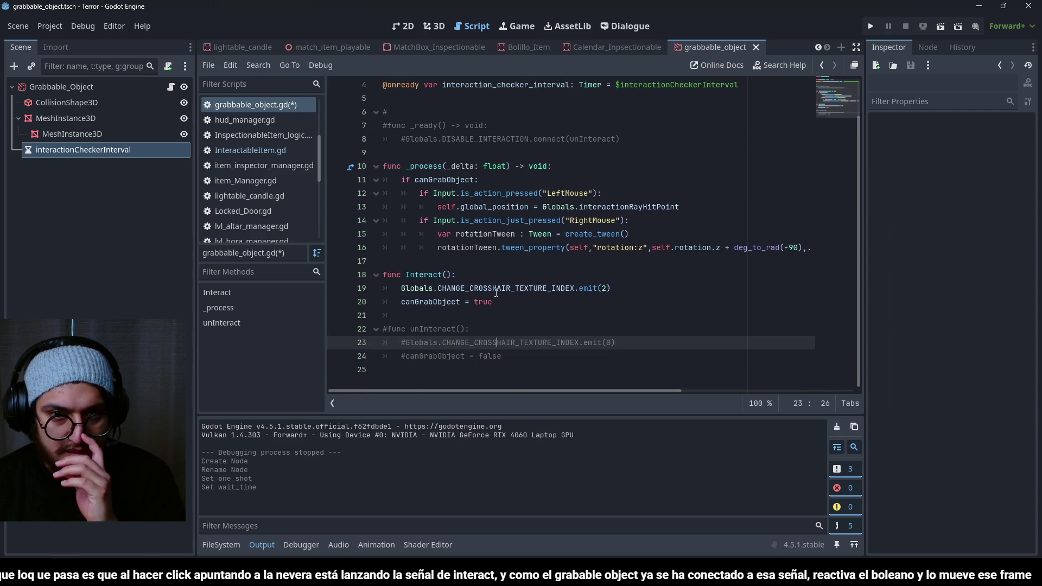
scroll(505, 353, "up", 2)
scroll(499, 369, "down", 2)
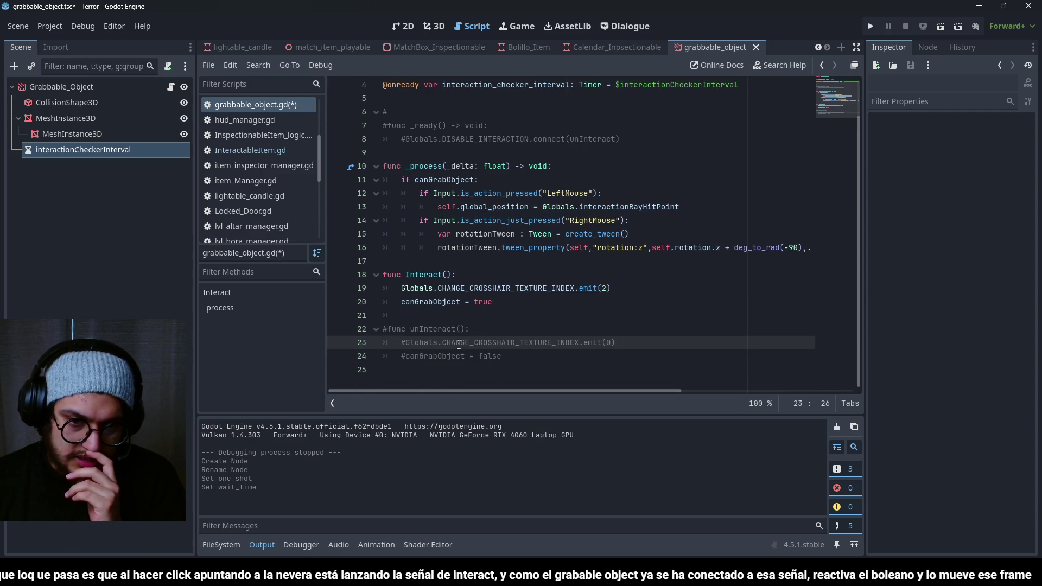
left_click(454, 329)
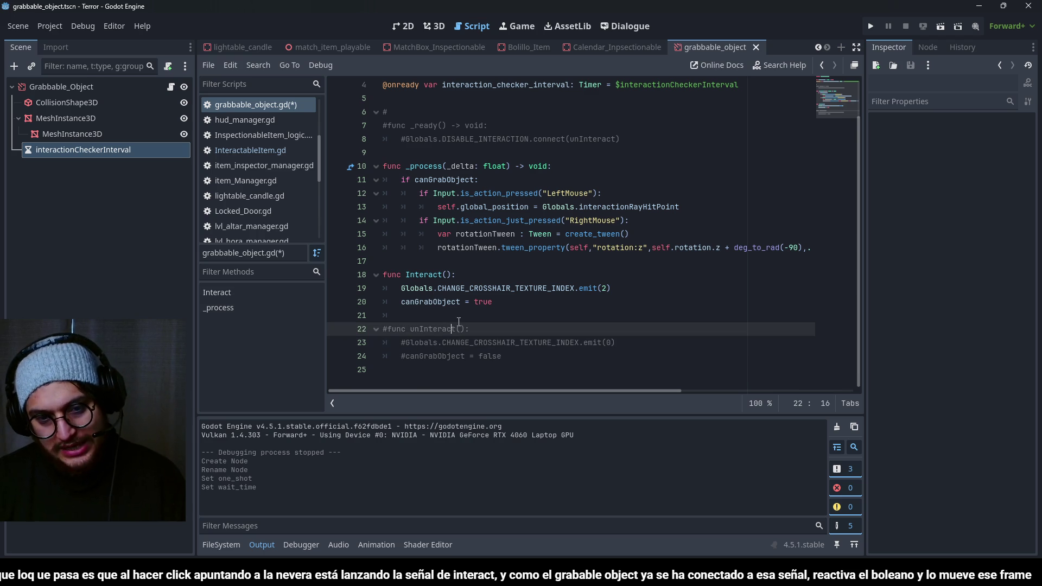
left_click(437, 372)
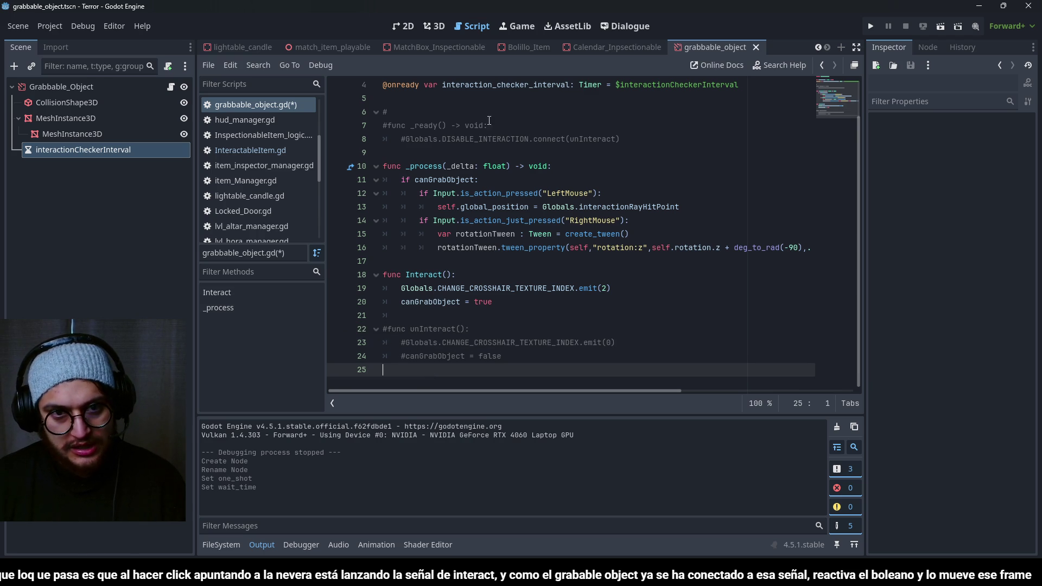
double_click(496, 85)
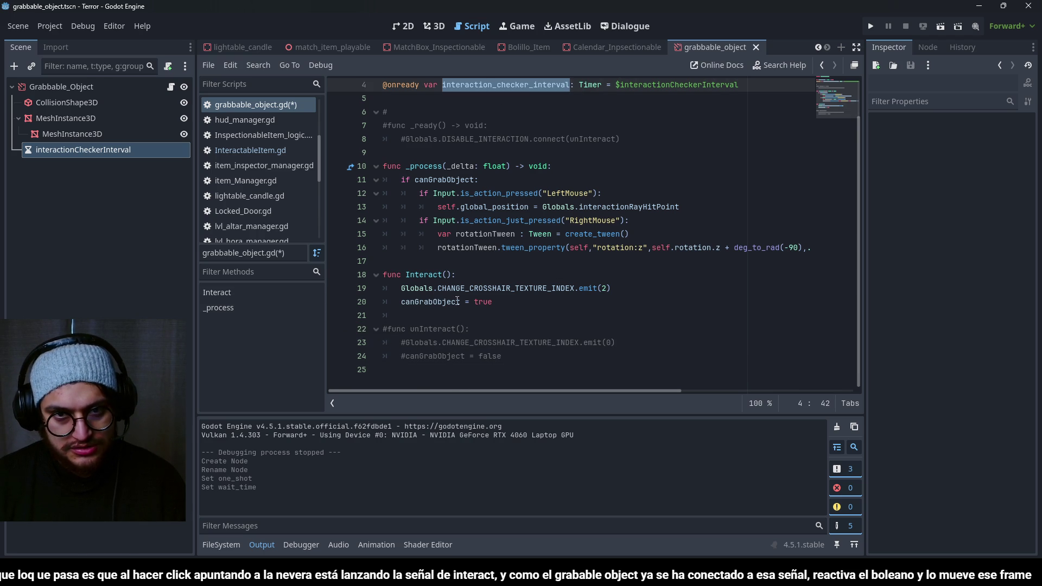
left_click(64, 150)
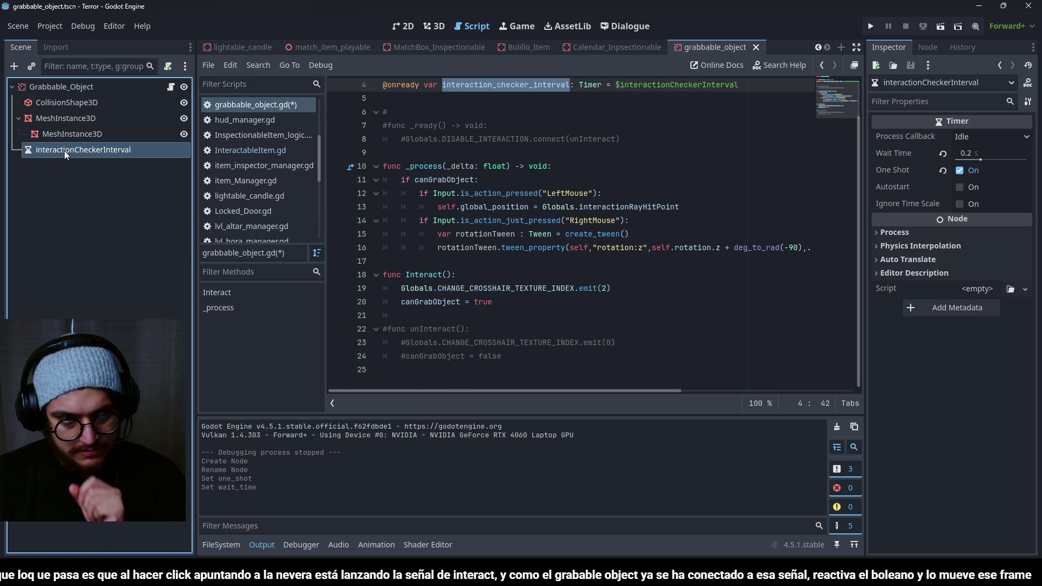
Step: Connect the interactionCheckerInterval timer's timeout signal to the script
left_click(928, 47)
double_click(914, 121)
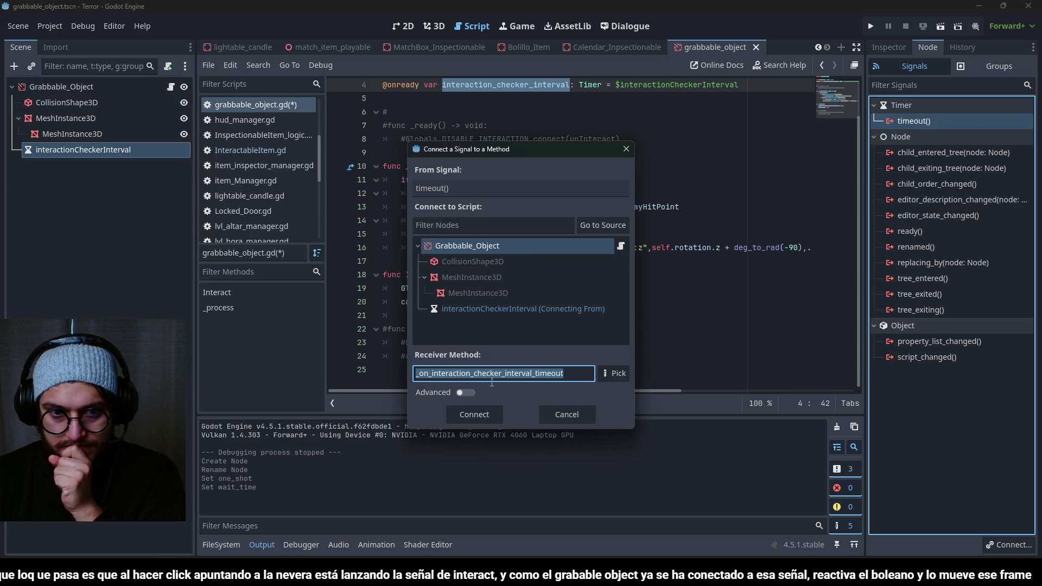
left_click(500, 421)
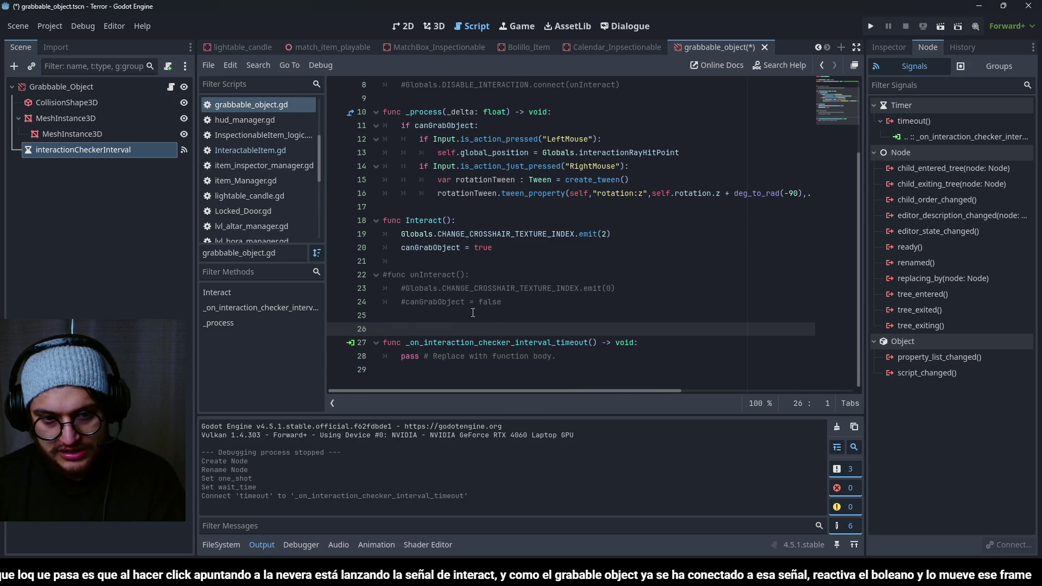
left_click(561, 308)
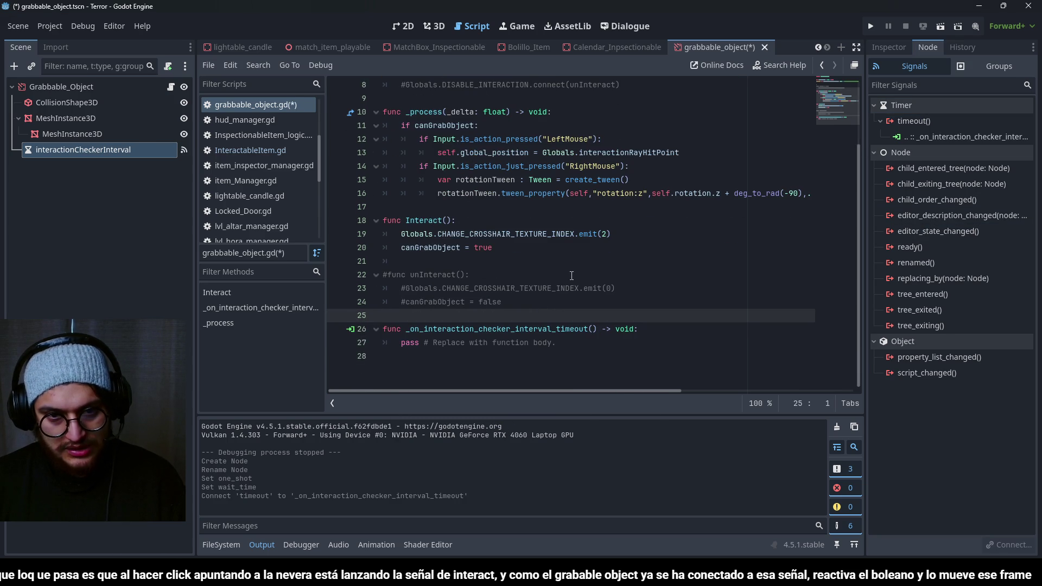
Step: Replace the timeout function's pass line with the copied crosshair reset and canGrabObject lines
mouse_move(579, 343)
left_mouse_down()
mouse_move(418, 329)
mouse_move(393, 346)
left_mouse_up()
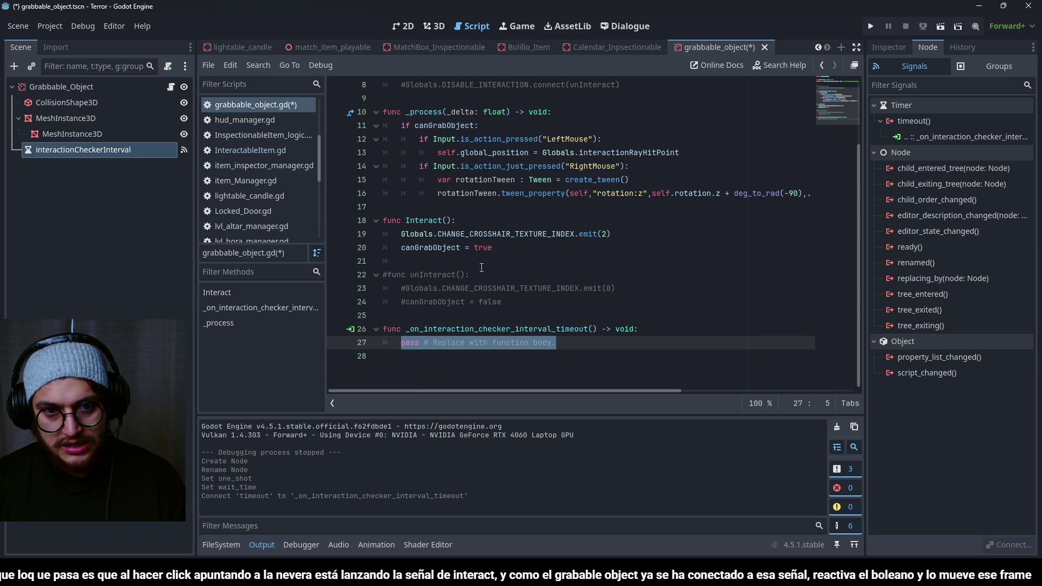
mouse_move(503, 301)
left_mouse_down()
mouse_move(505, 293)
mouse_move(467, 289)
mouse_move(381, 290)
left_mouse_up()
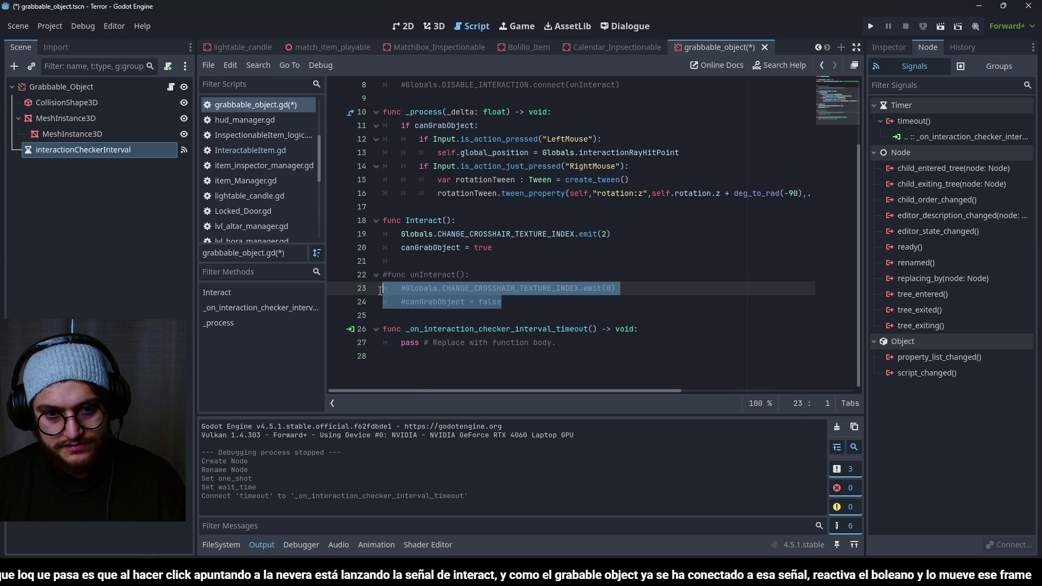
key("ctrl+c")
left_click_drag(556, 343, 402, 343)
key("ctrl+v")
left_click(418, 343)
key("BackSpace")
Step: Uncomment the crosshair index 0 and canGrabObject = false lines, then save
key("Down")
key("Delete")
left_click(407, 342)
key("BackSpace")
key("ctrl+s")
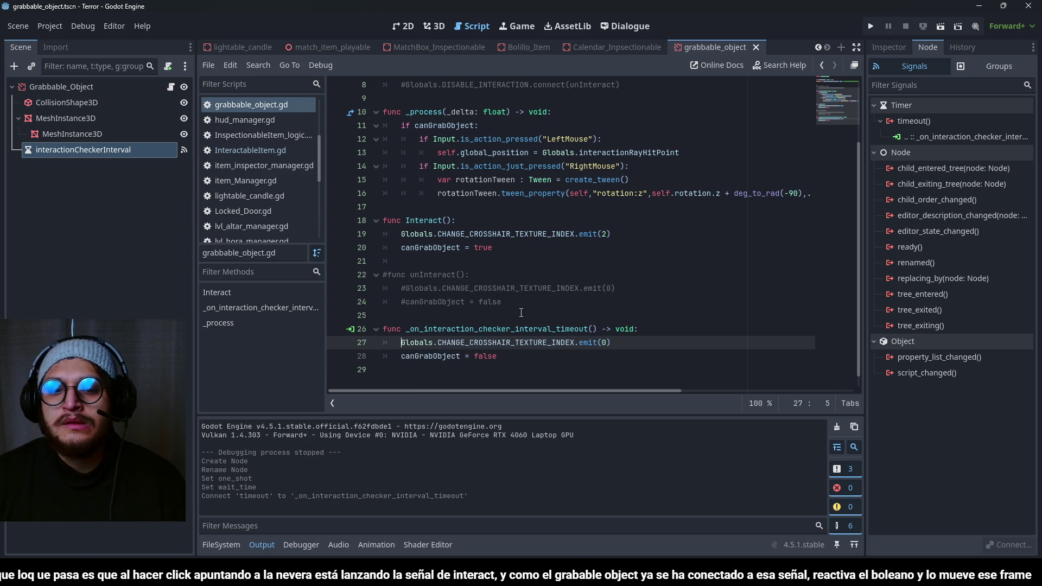
left_click(520, 328)
double_click(520, 329)
key("ctrl+s")
scroll(526, 112, "up", 1)
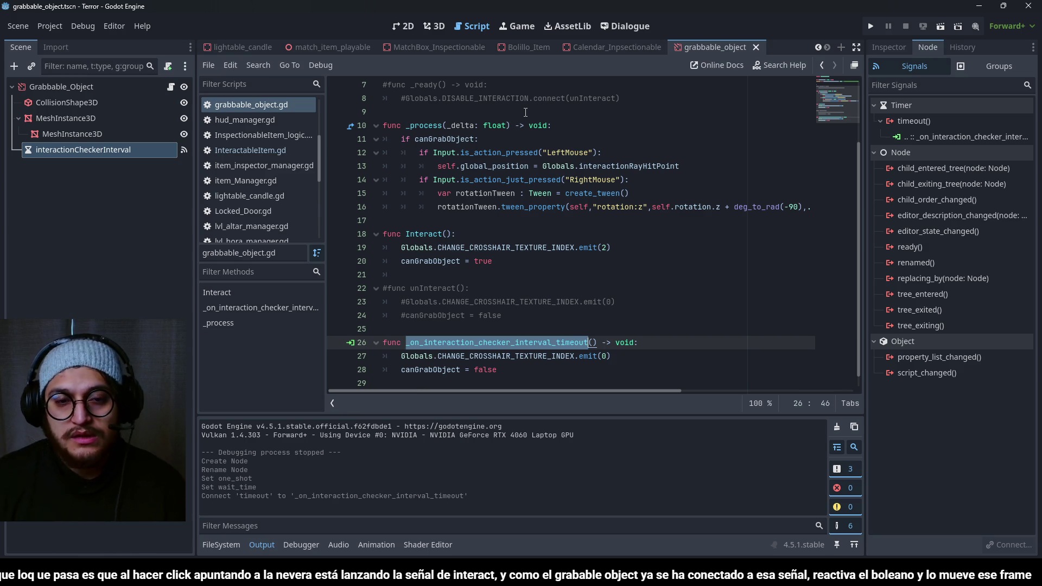
left_click(474, 218)
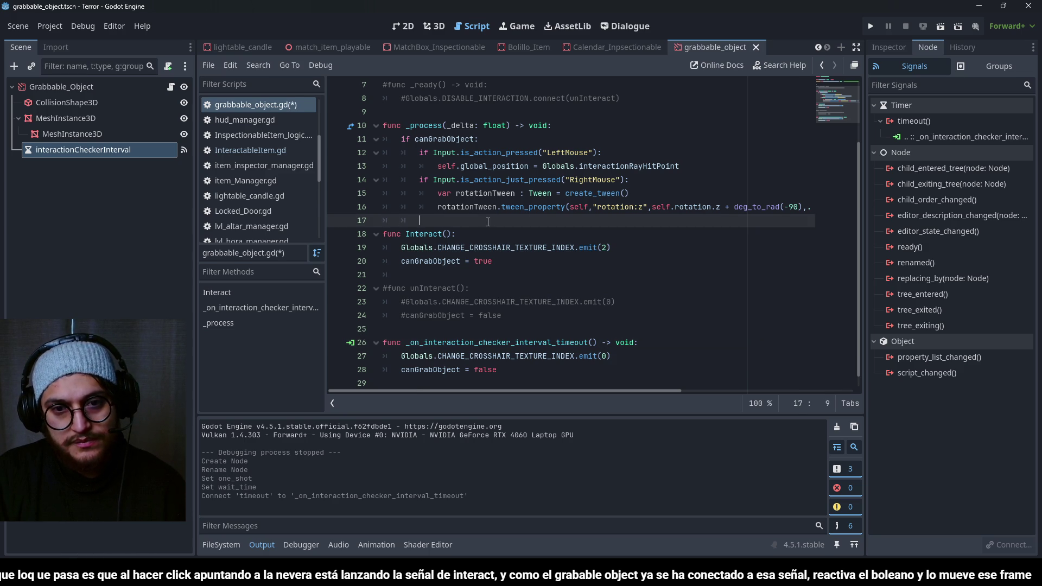
Step: Add an if Input.is_action_just_released("LeftMouse"): check inside _process
type("if Inp")
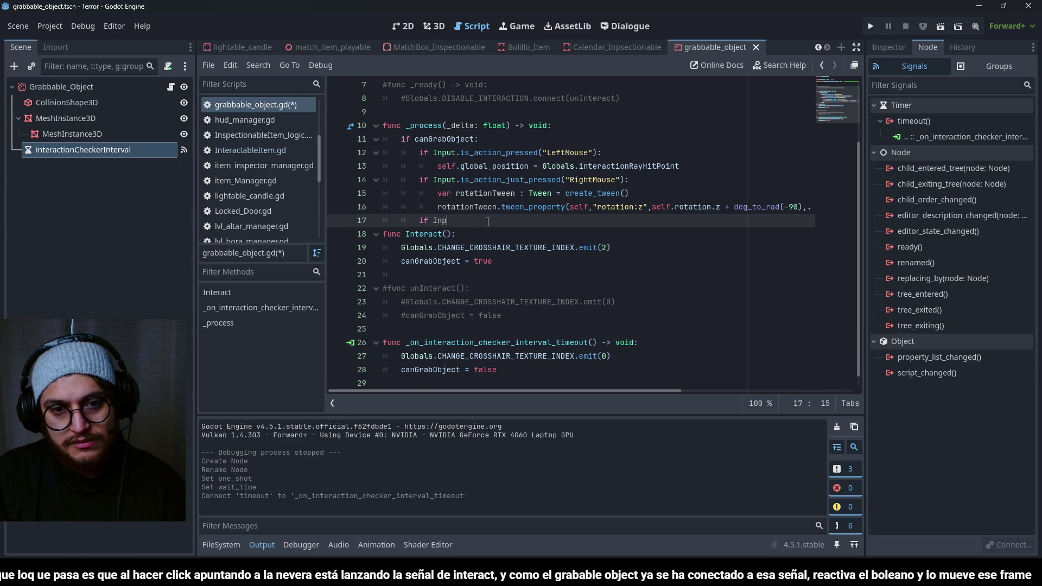
type("ut.is_ac")
key("Down")
key("Down")
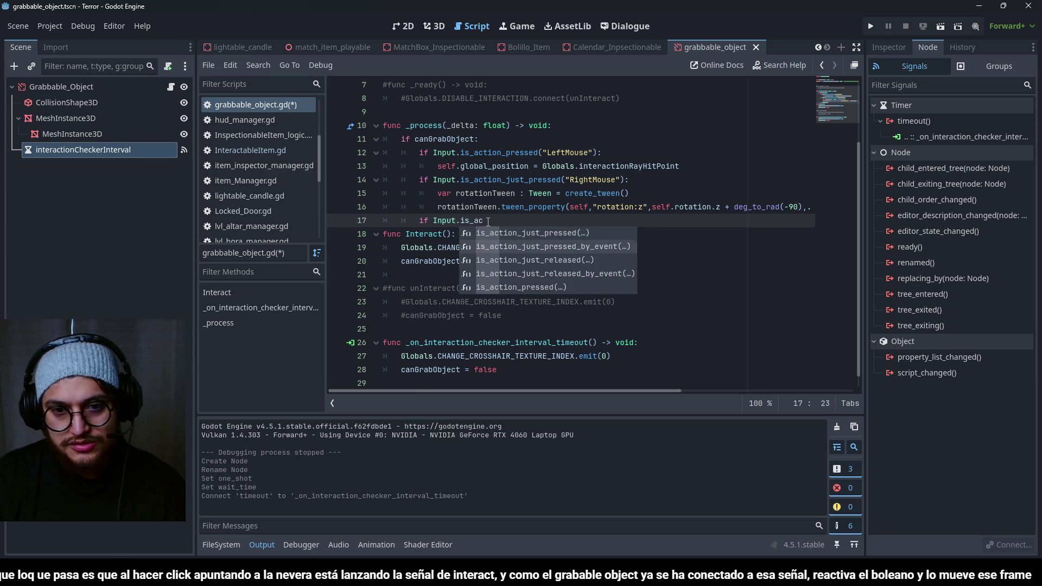
key("Return")
type("\"l")
key("Down")
key("Return")
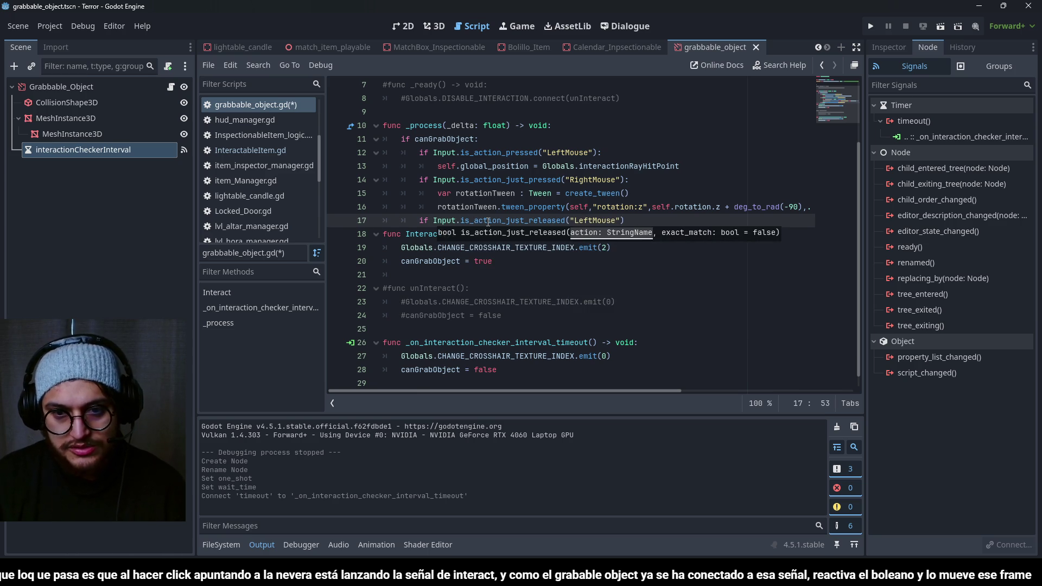
type(":")
key("Return")
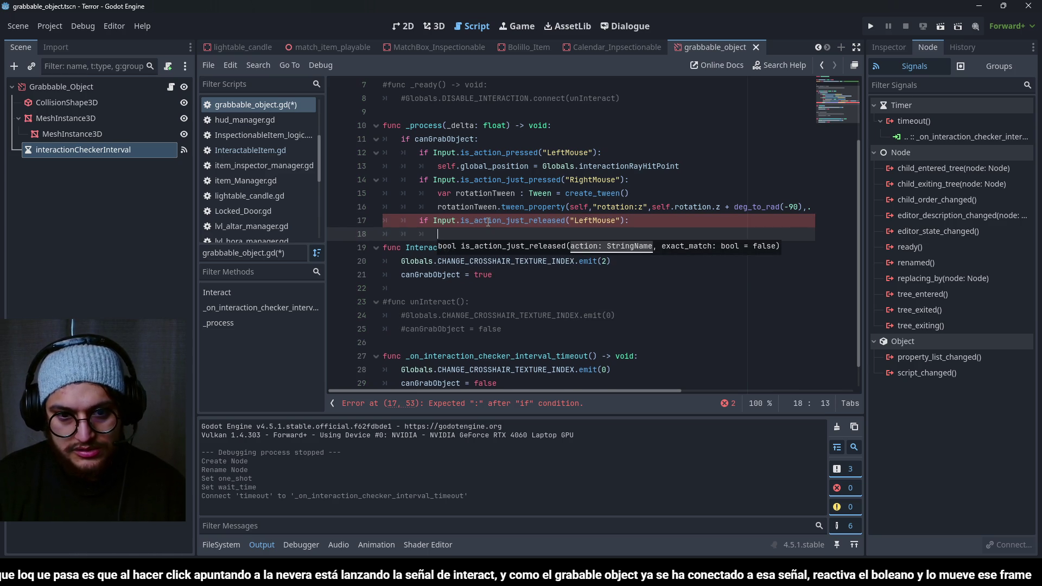
Step: Make the release check's body call interaction_checker_interval.start()
scroll(488, 222, "up", 2)
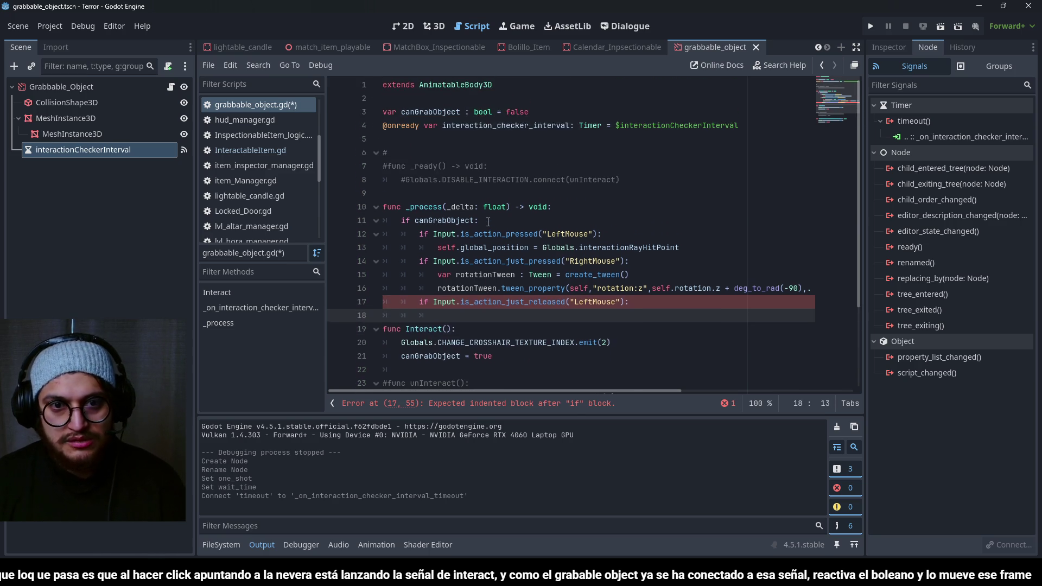
double_click(512, 126)
key("ctrl+c")
left_click(470, 315)
key("ctrl+v")
type(".start()")
Step: Save the script and scene, then run the game with F5
scroll(597, 244, "down", 2)
left_click(609, 208)
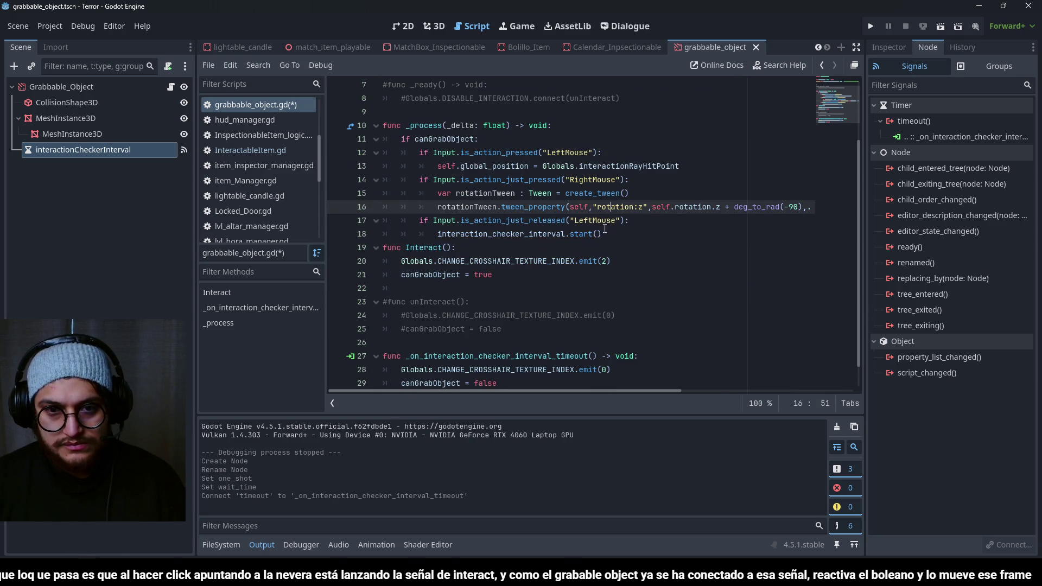
scroll(603, 215, "down", 1)
key("ctrl+s")
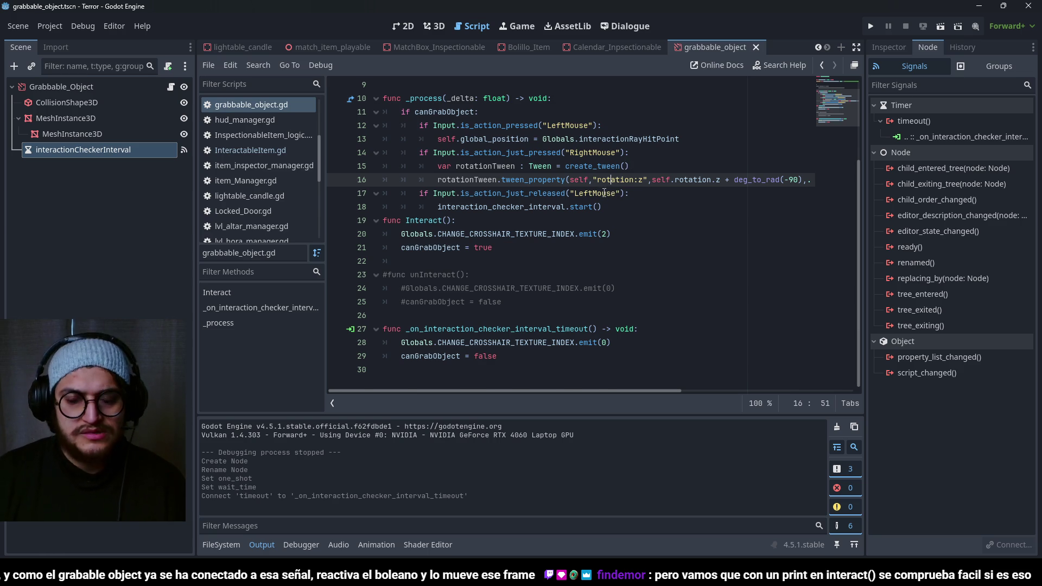
scroll(605, 191, "up", 1)
left_click(617, 248)
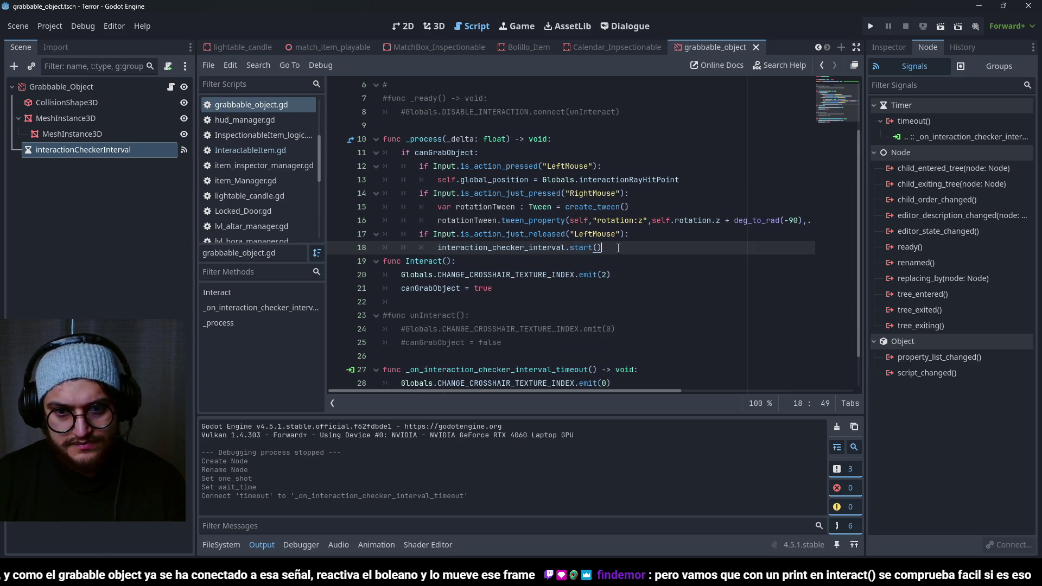
scroll(618, 248, "down", 1)
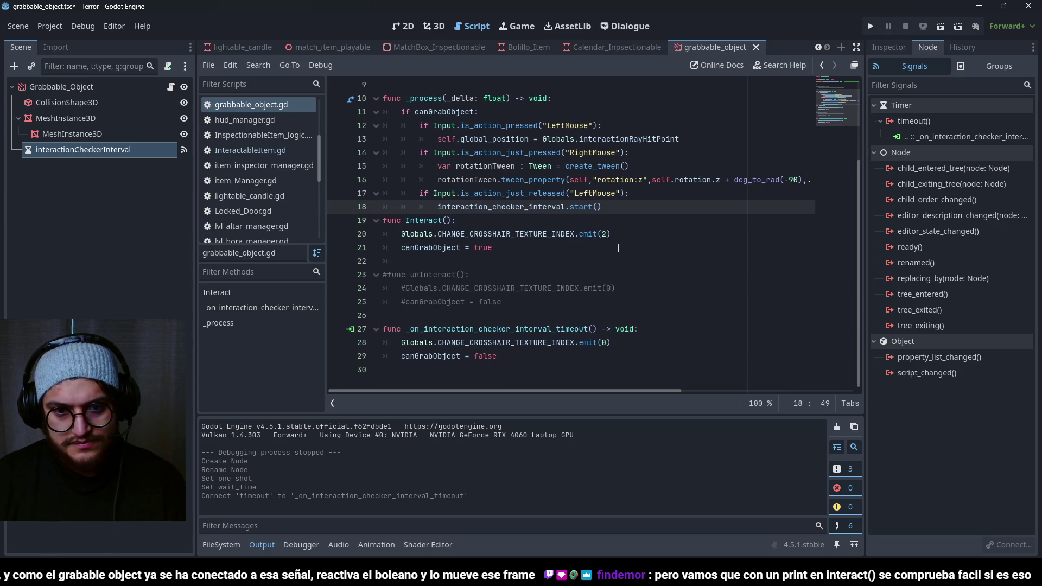
left_click(903, 46)
key("ctrl+s")
left_click(512, 303)
key("F5")
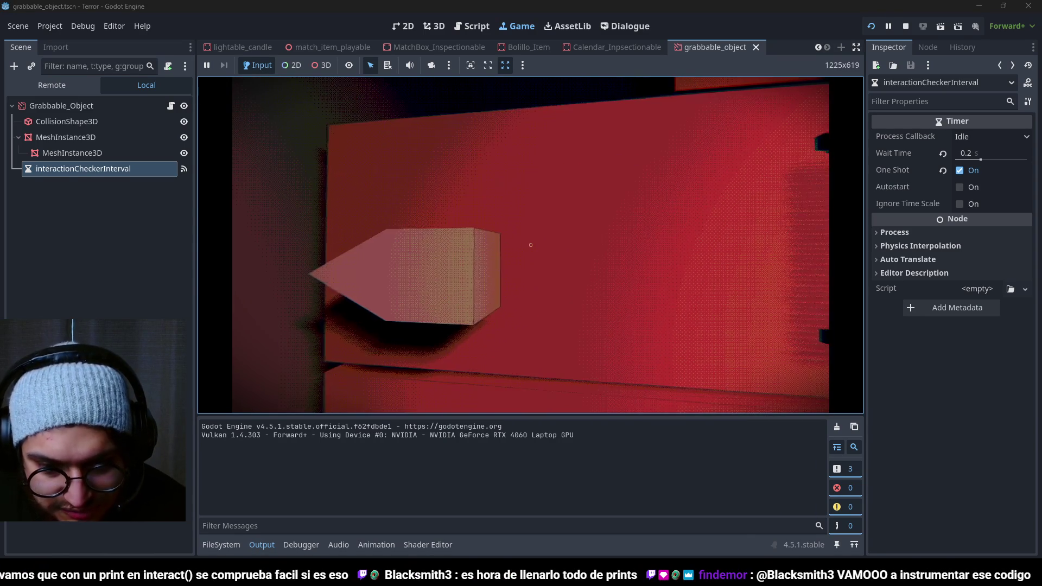
Step: Stop the running game after testing the arrow card on the fridge
key("F8")
left_click(136, 166)
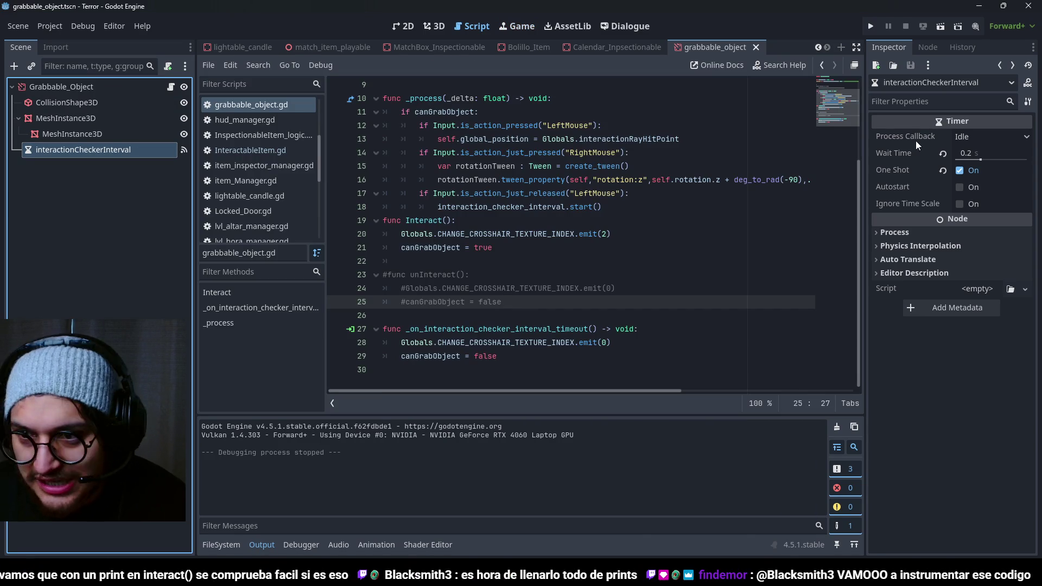
Step: Set the interactionCheckerInterval Wait Time to 0.05 in the Inspector and rerun the game
left_click(967, 153)
type("0.1")
key("Return")
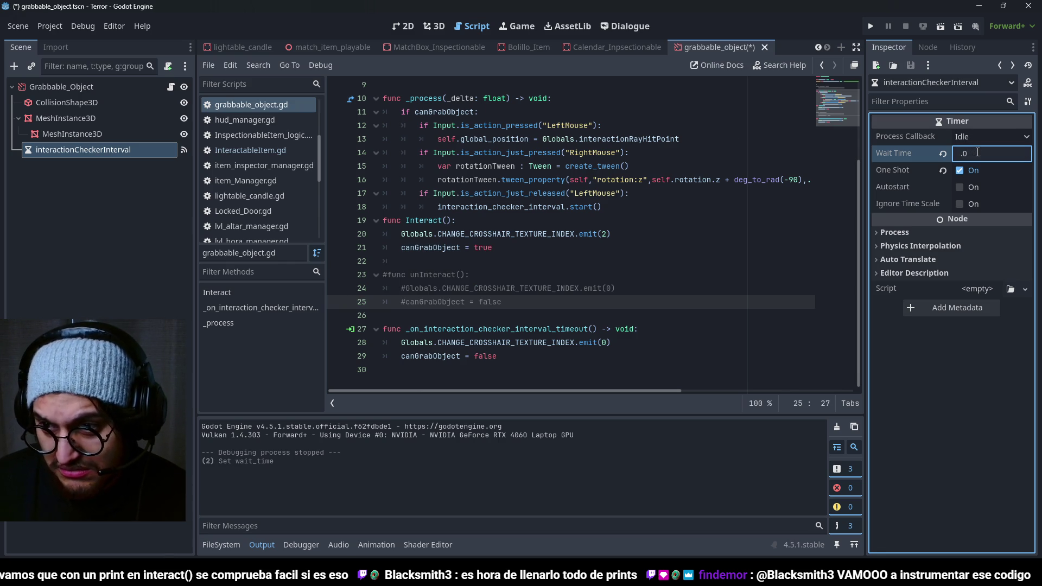
type("0.05")
left_click(615, 248)
key("F5")
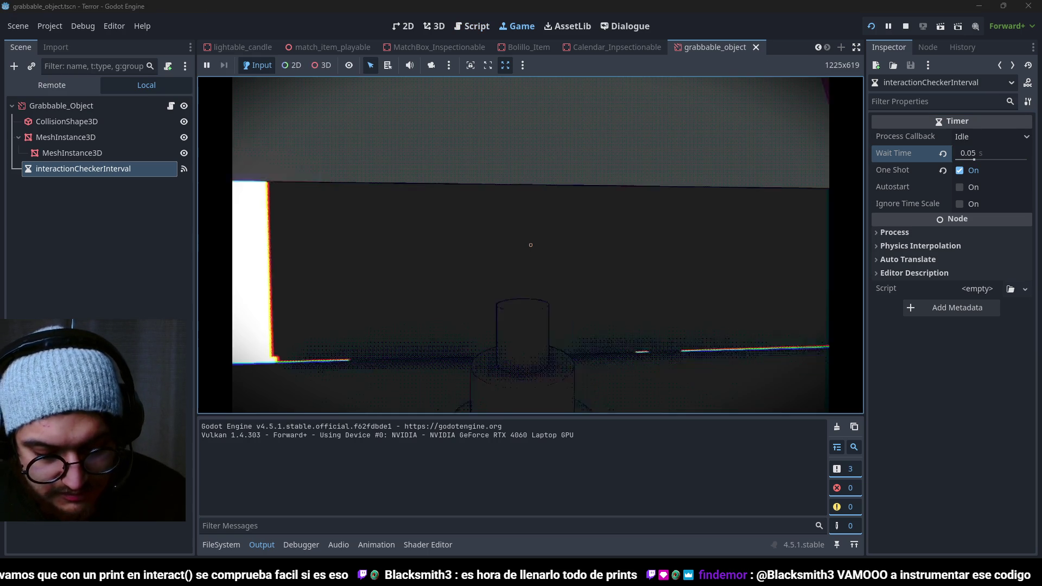
Step: Walk to the fridge and move the held arrow card around its door
key("w")
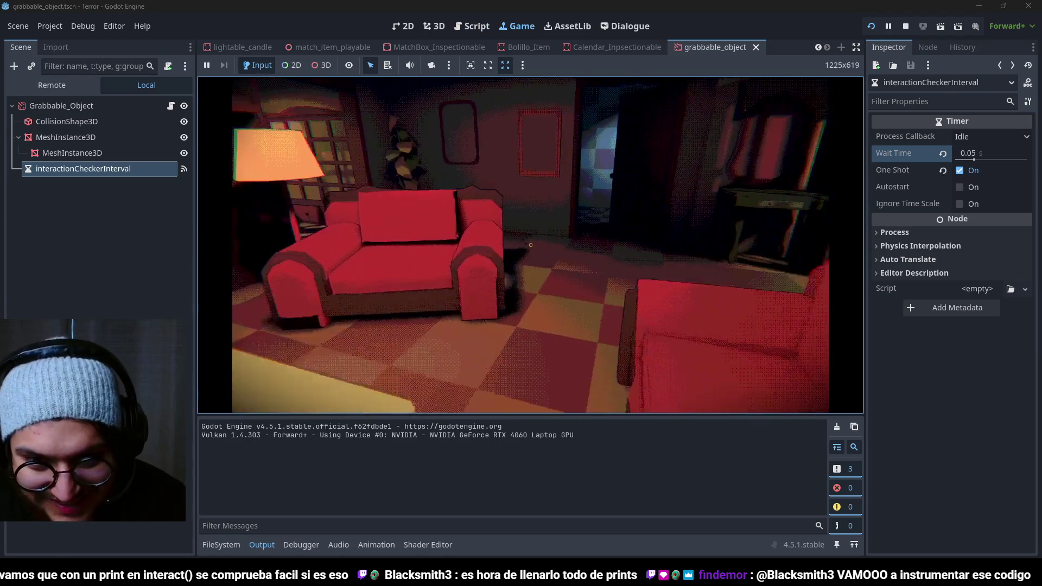
key("w")
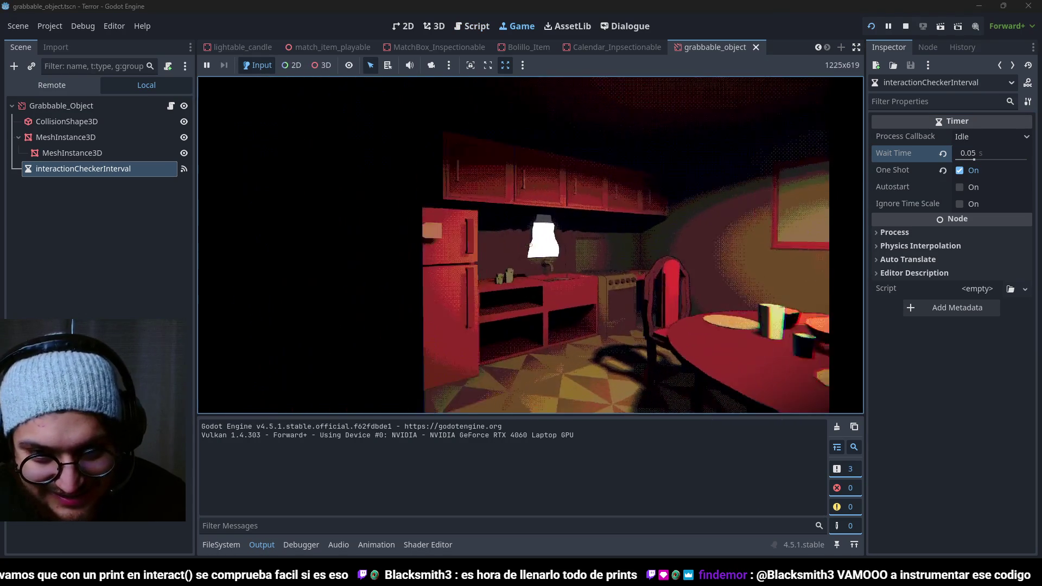
key("w")
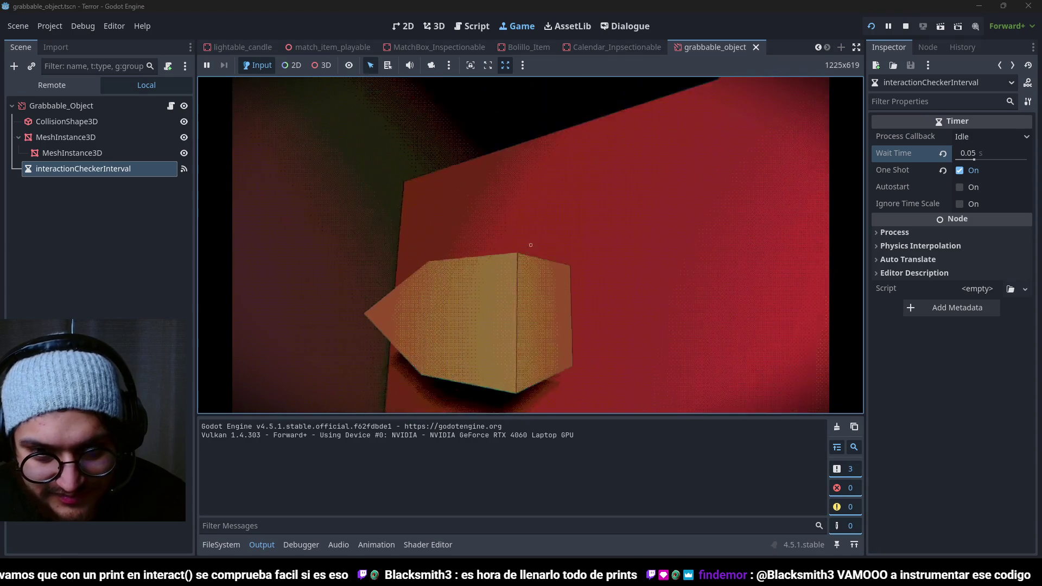
key("w")
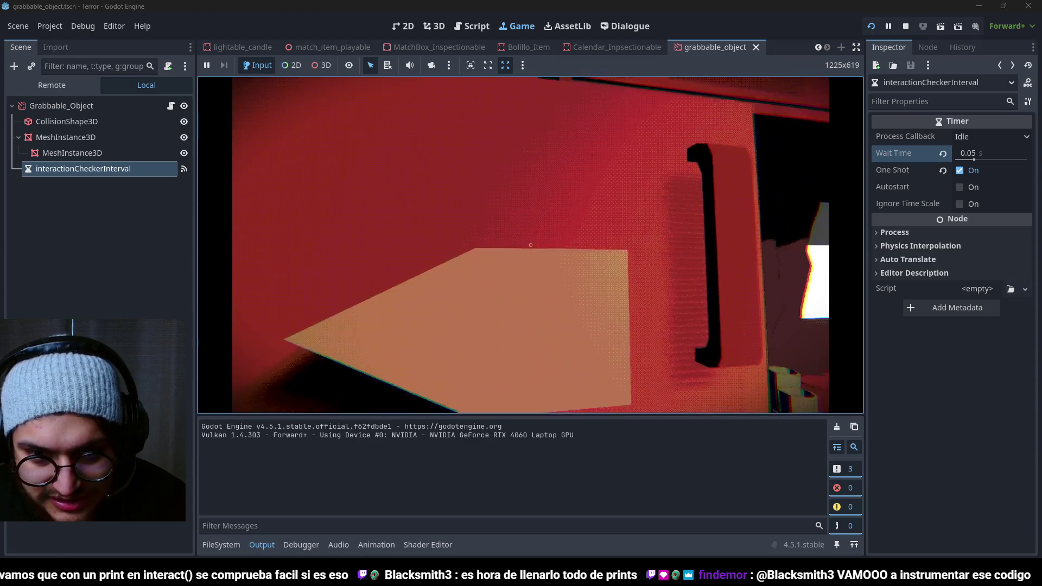
key("w")
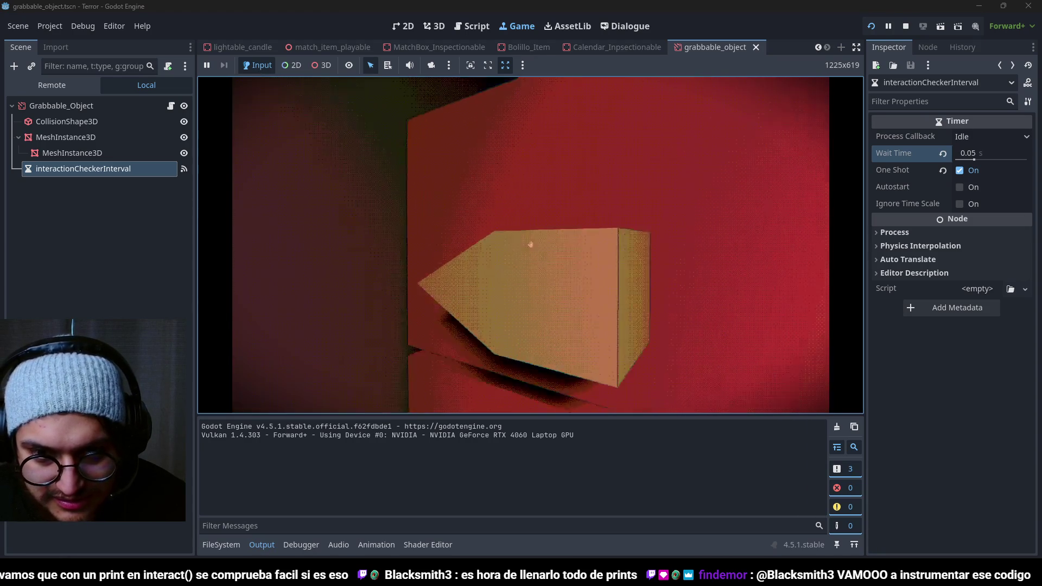
key("w")
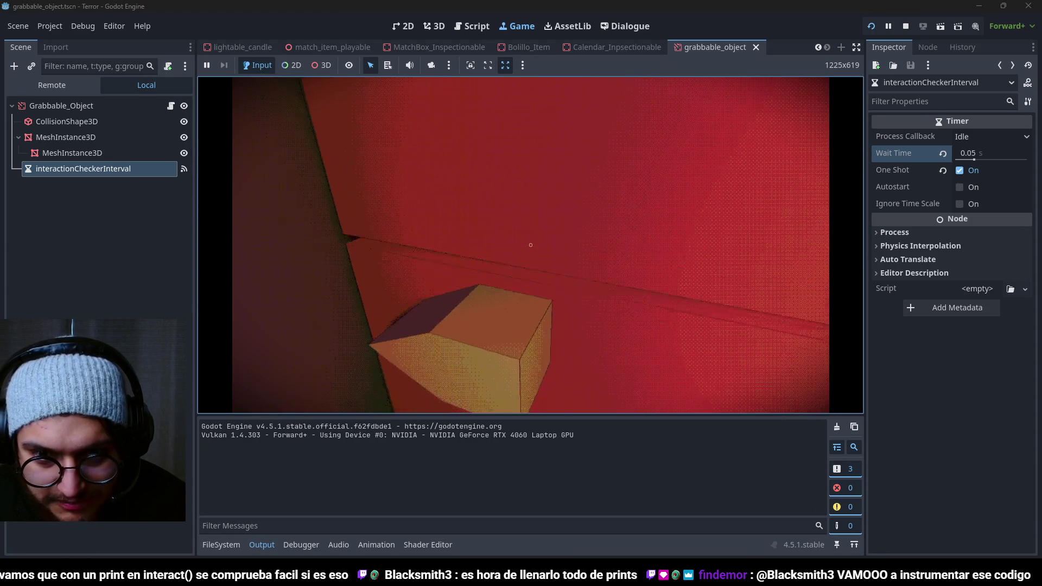
Step: Carry the arrow card along the red cabinet, then stop the game
key("w")
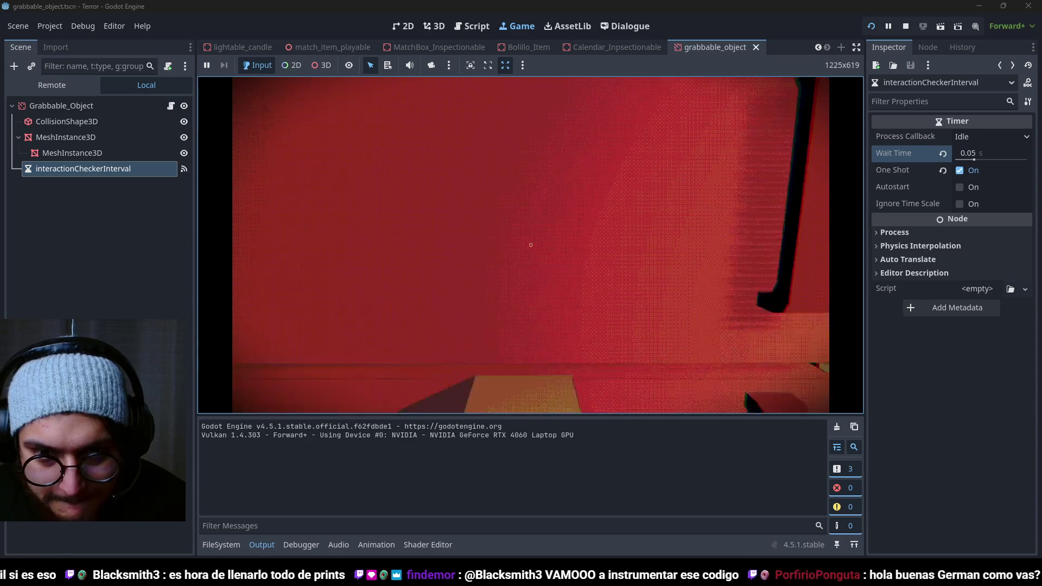
key("w")
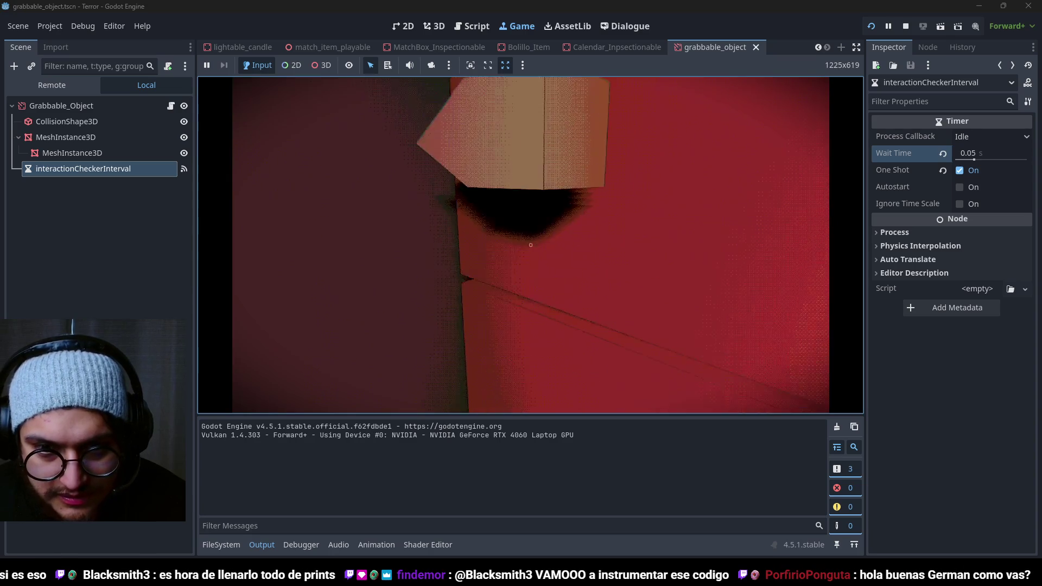
key("w")
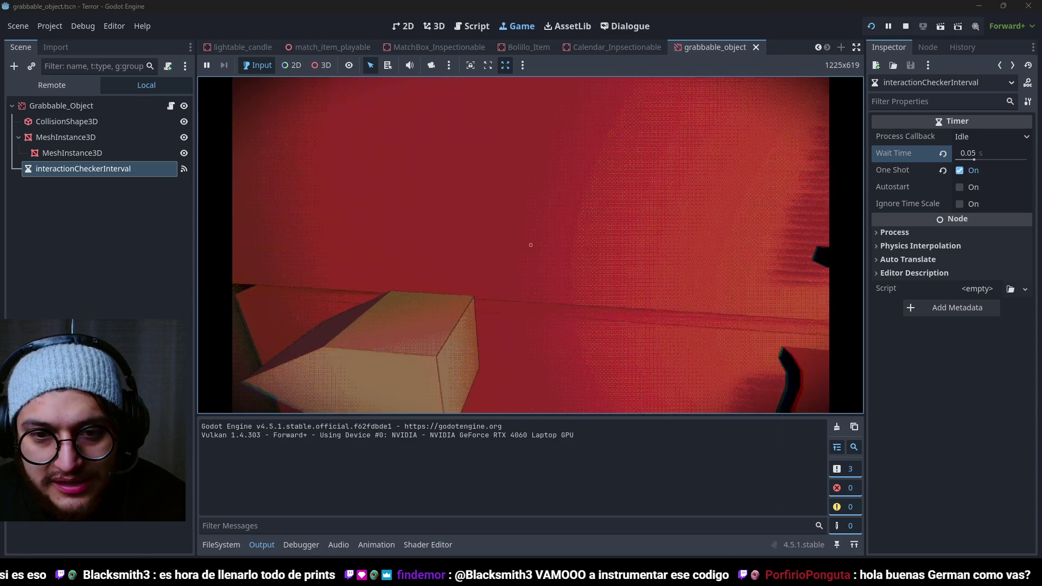
key("w")
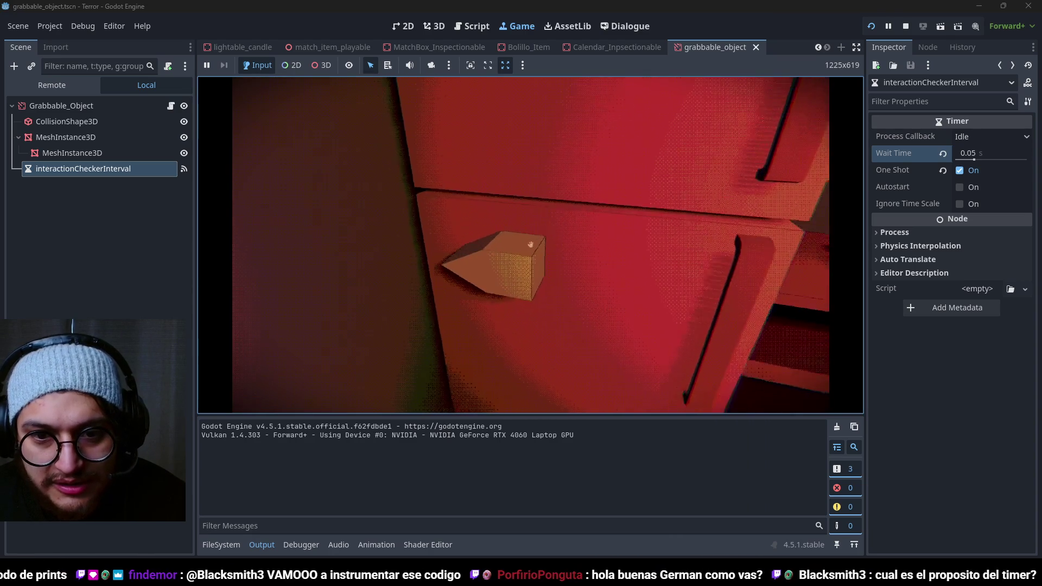
key("w")
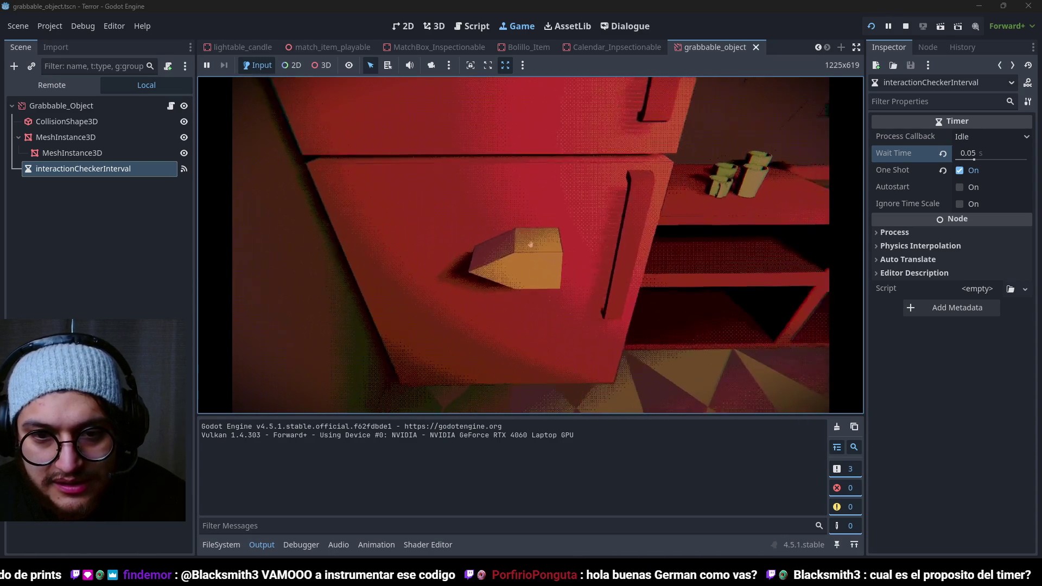
key("s")
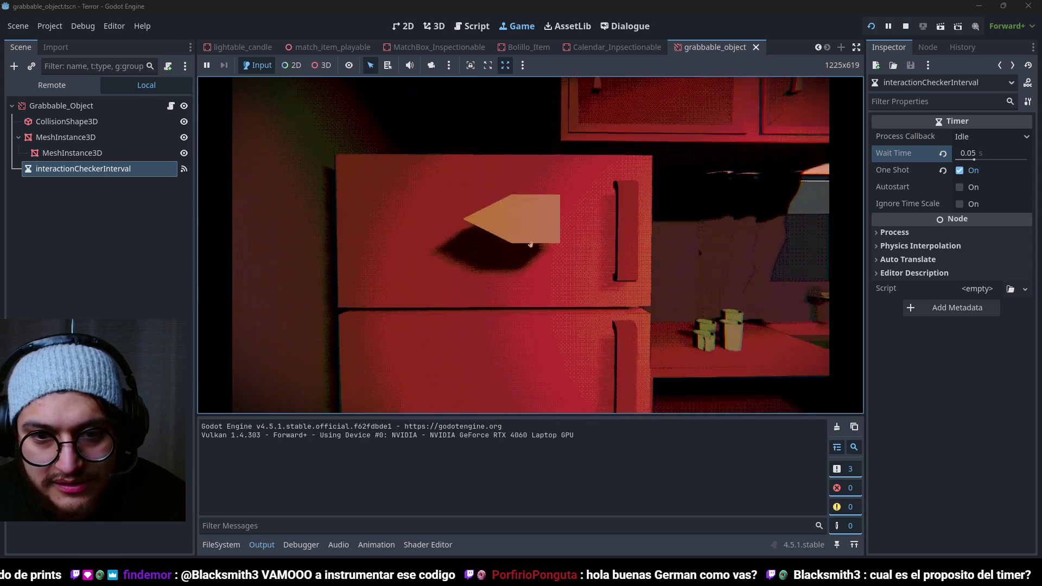
key("w")
key("s")
key("w")
key("F8")
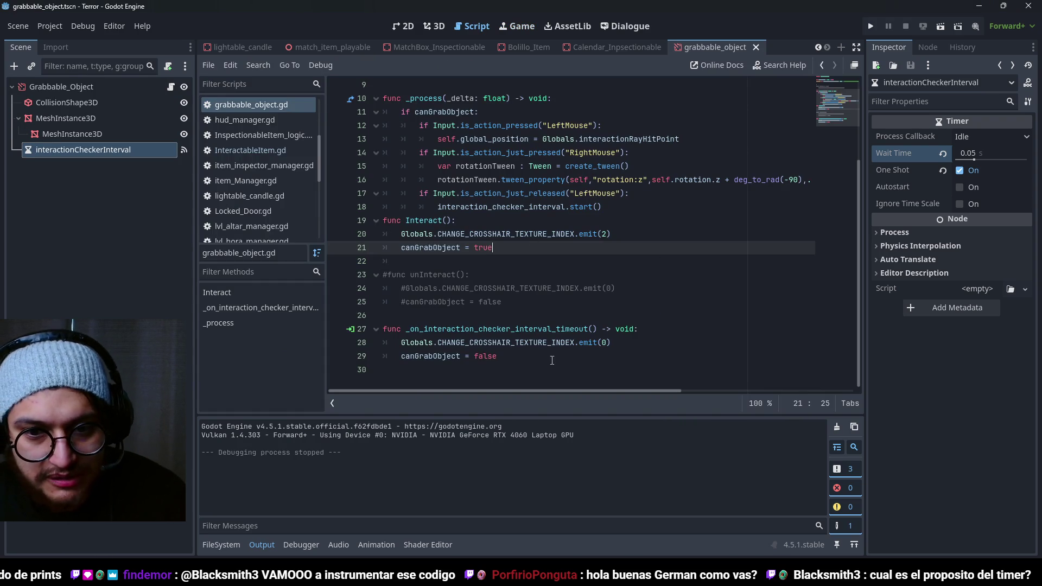
Step: Append && interaction_checker_interval.is_stopped() to the LeftMouse grab check and run the game
scroll(489, 245, "up", 2)
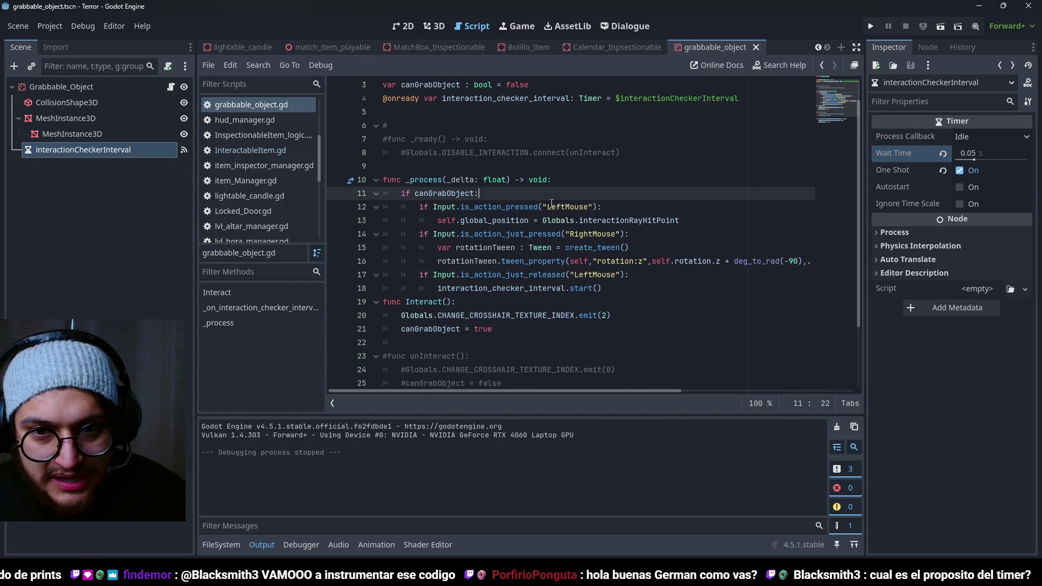
left_click(548, 207)
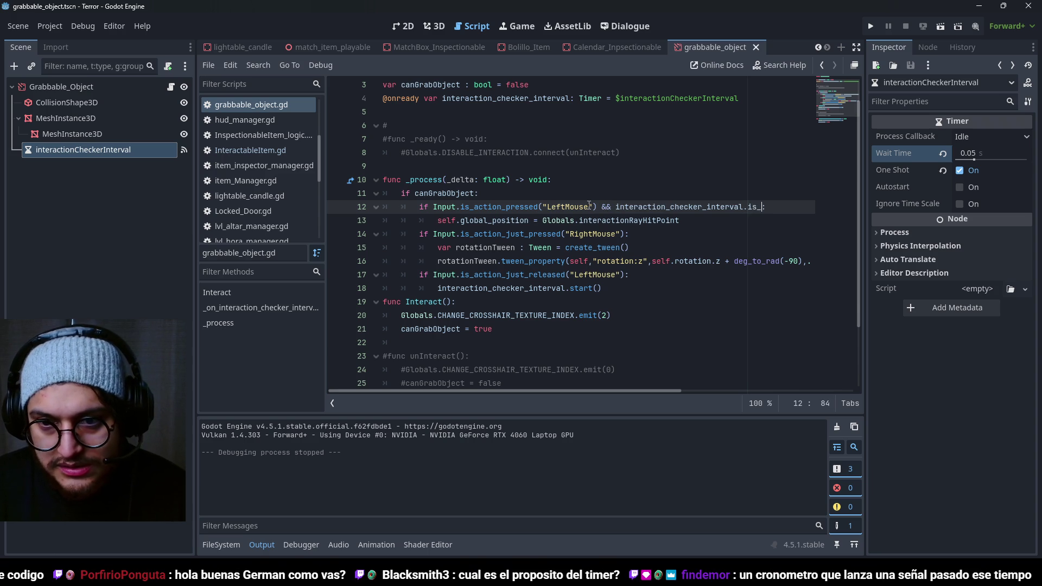
key("Return")
key("F5")
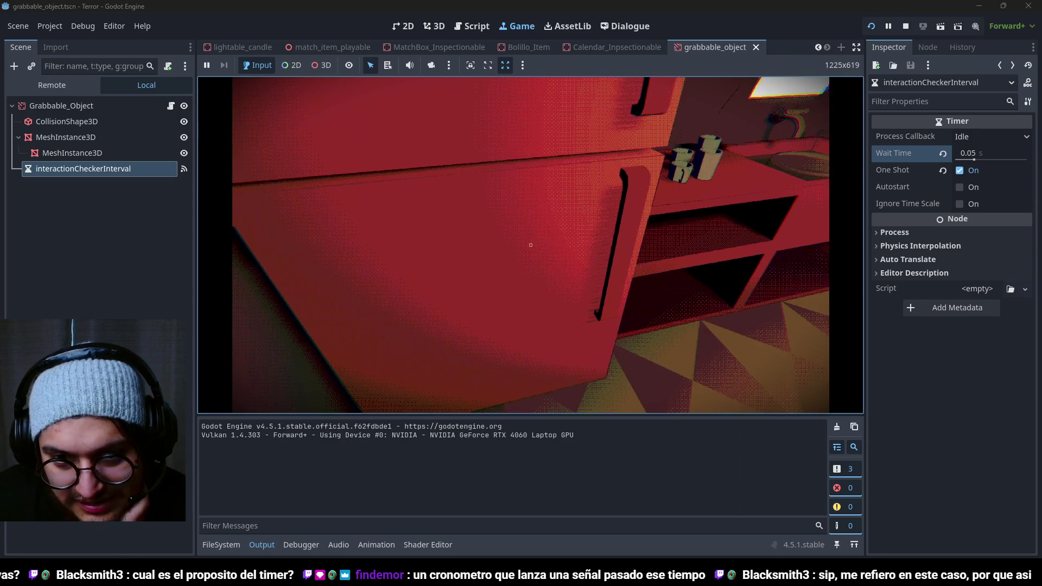
Step: Stop the game, rerun it to retest grabbing the arrow card, then stop again
key("F8")
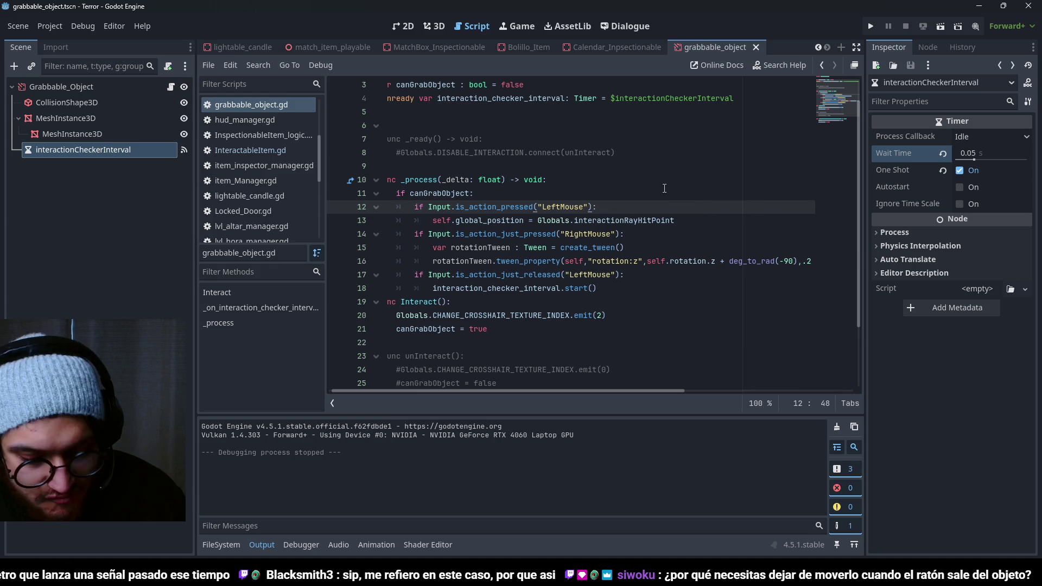
key("F5")
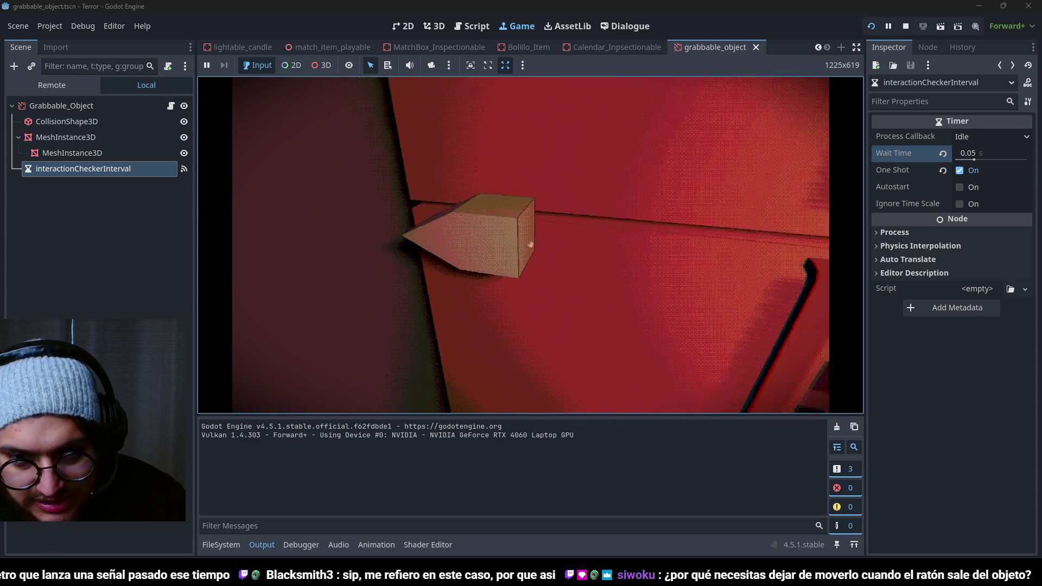
key("F8")
scroll(500, 325, "down", 2)
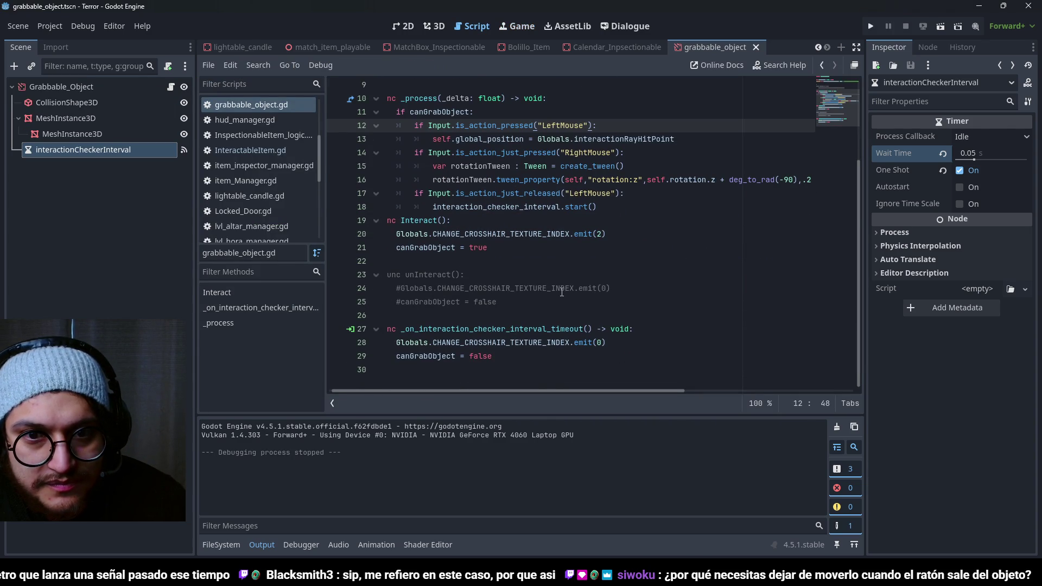
Step: Outdent and re-indent the LeftMouse release check lines under canGrabObject, then save and run
scroll(562, 292, "up", 1)
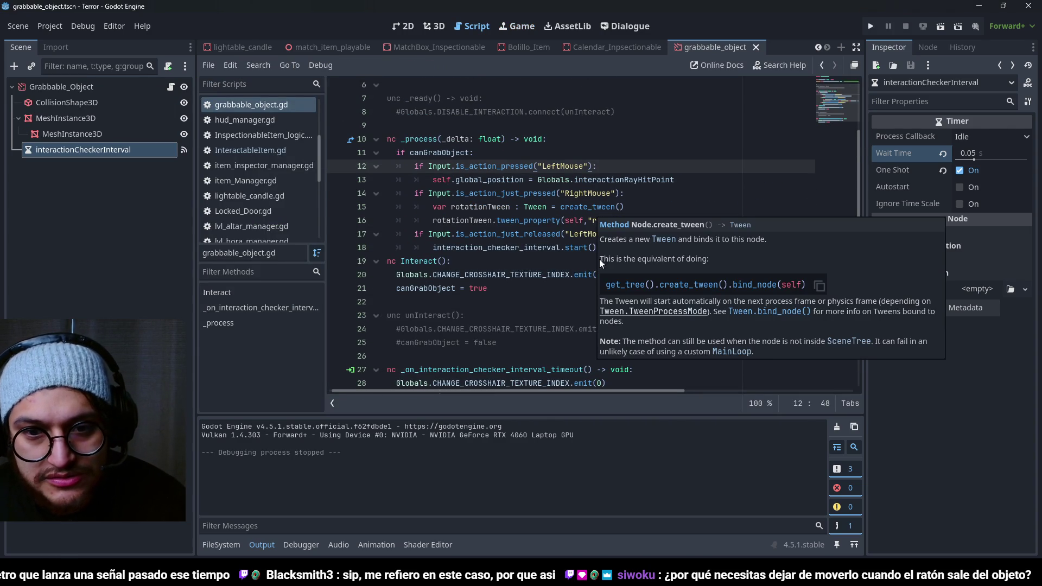
left_click(565, 193)
left_click(543, 180)
left_click(574, 234)
mouse_move(603, 248)
left_mouse_down()
mouse_move(424, 247)
mouse_move(383, 234)
left_mouse_up()
scroll(580, 292, "down", 1)
key("ctrl+z")
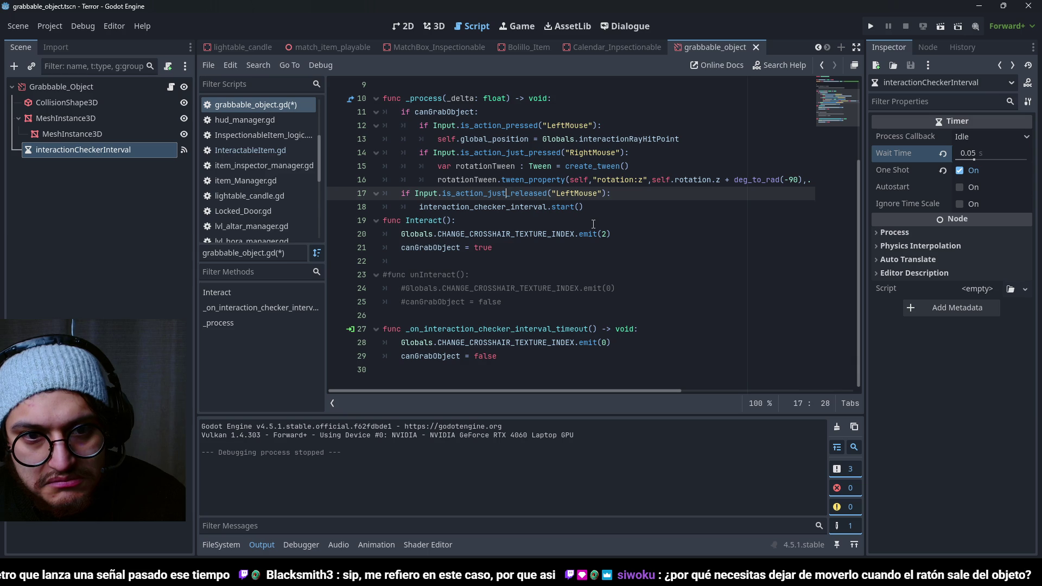
key("ctrl+y")
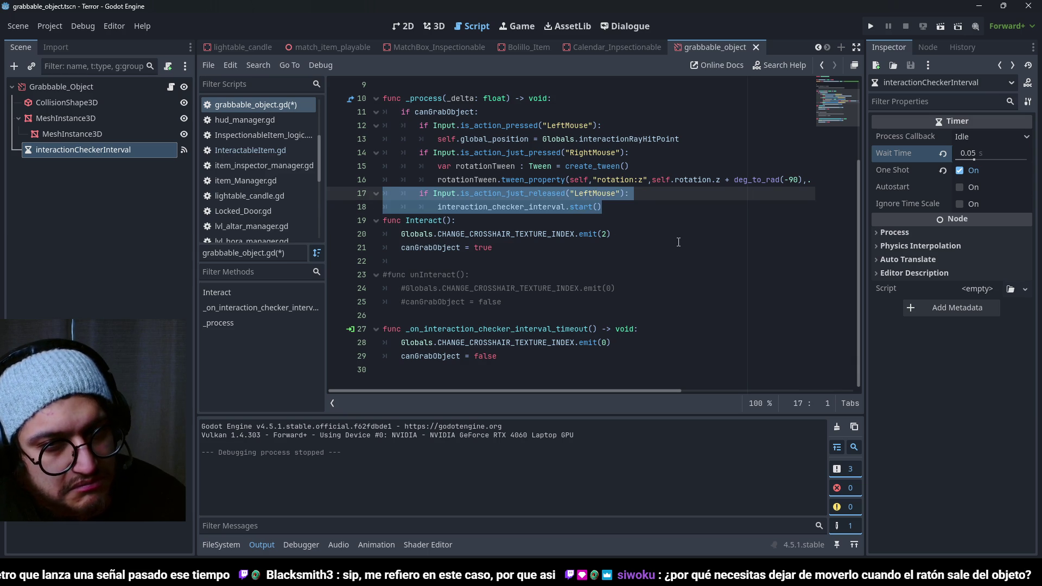
key("F5")
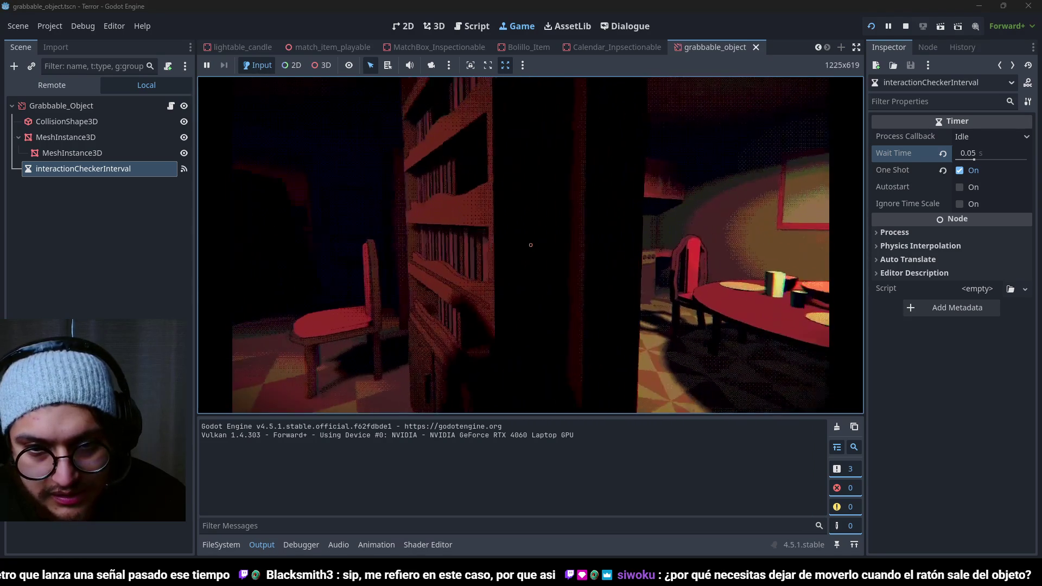
Step: Walk to the fridge door, grab the arrow card, stop the game and save the script
key("w")
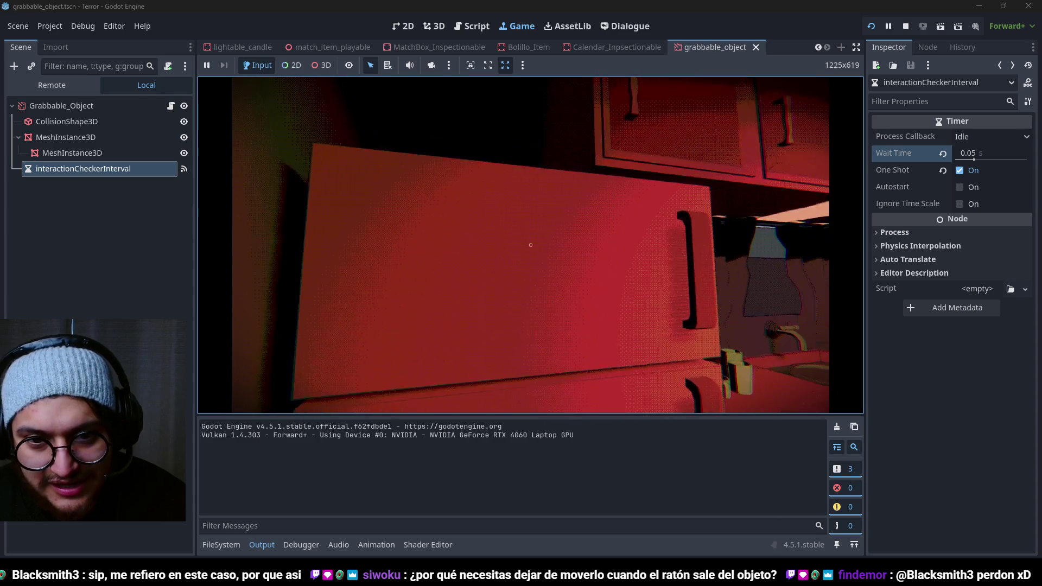
left_click(531, 245)
key("F8")
key("ctrl+s")
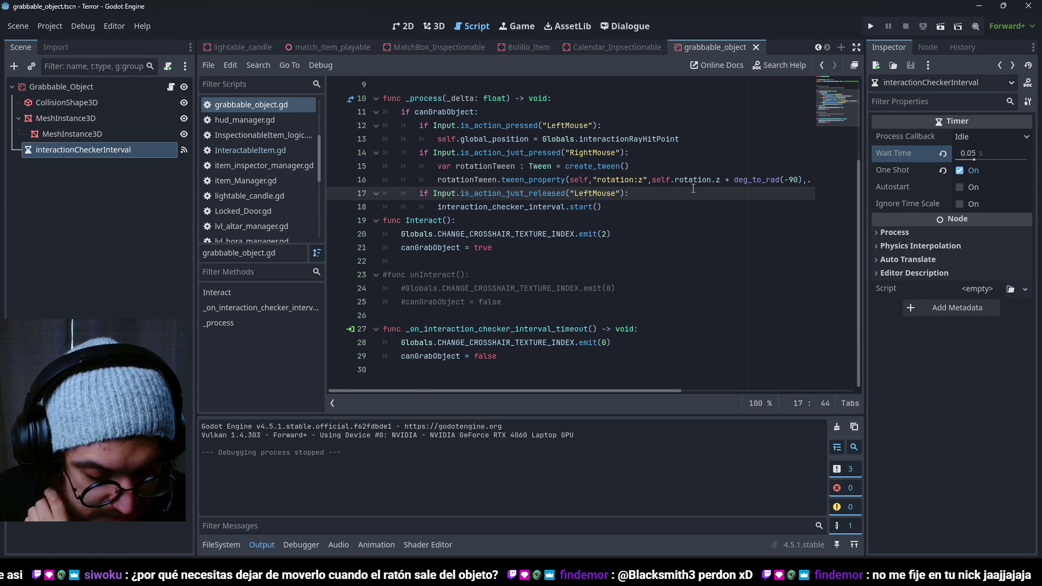
Step: Delete the LeftMouse release check line and outdent the timer start line
left_click(593, 180)
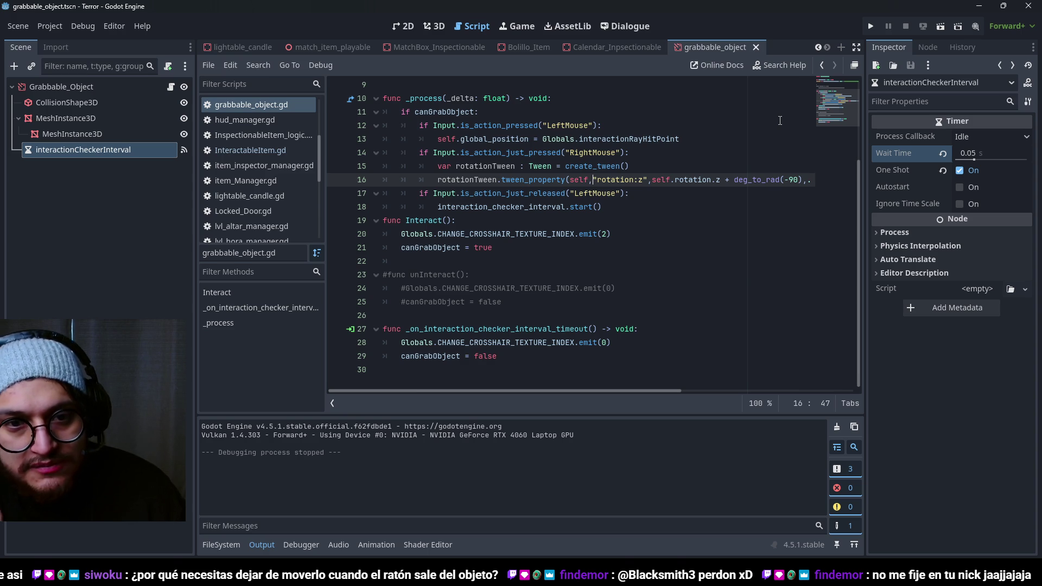
left_click_drag(631, 193, 325, 201)
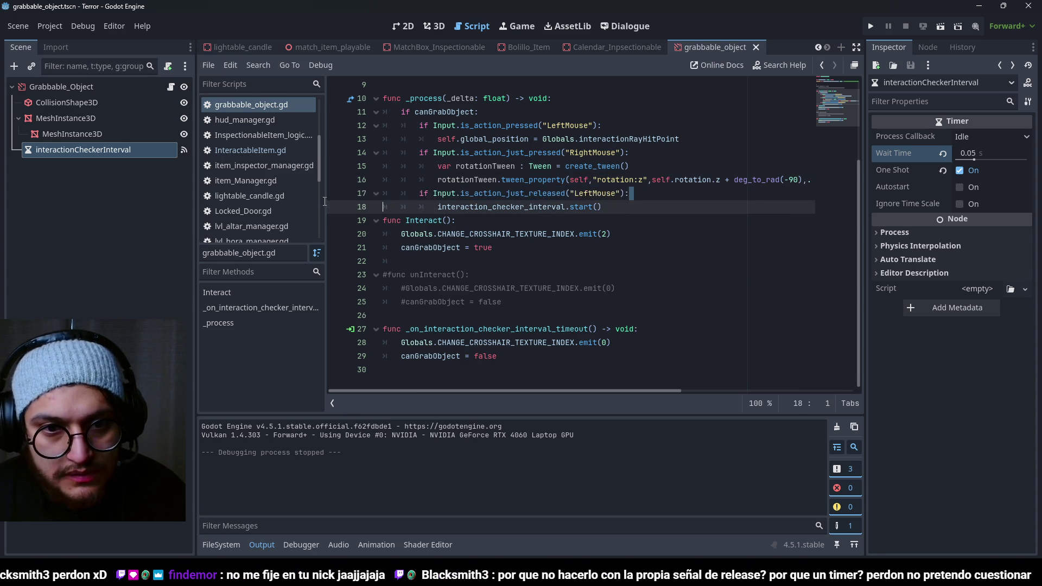
key("ctrl+shift+k")
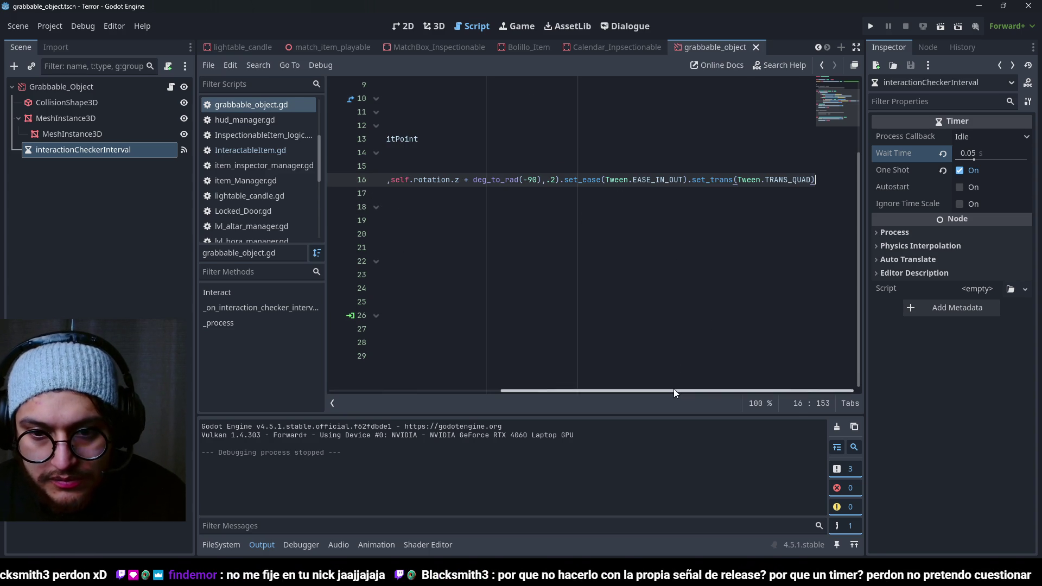
left_click_drag(678, 391, 508, 391)
key("Down")
key("Down")
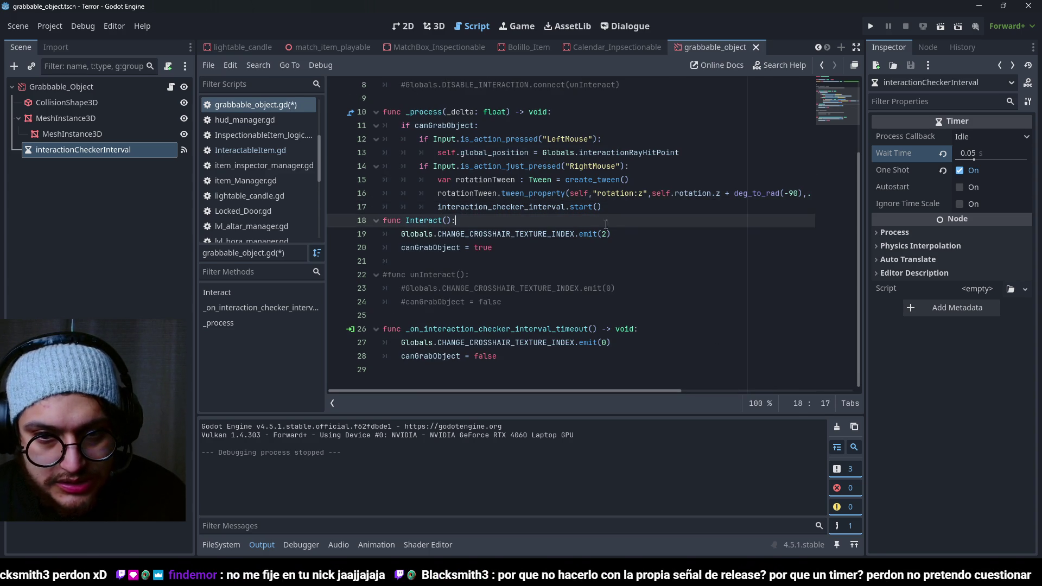
left_click(621, 207)
key("BackSpace")
key("BackSpace")
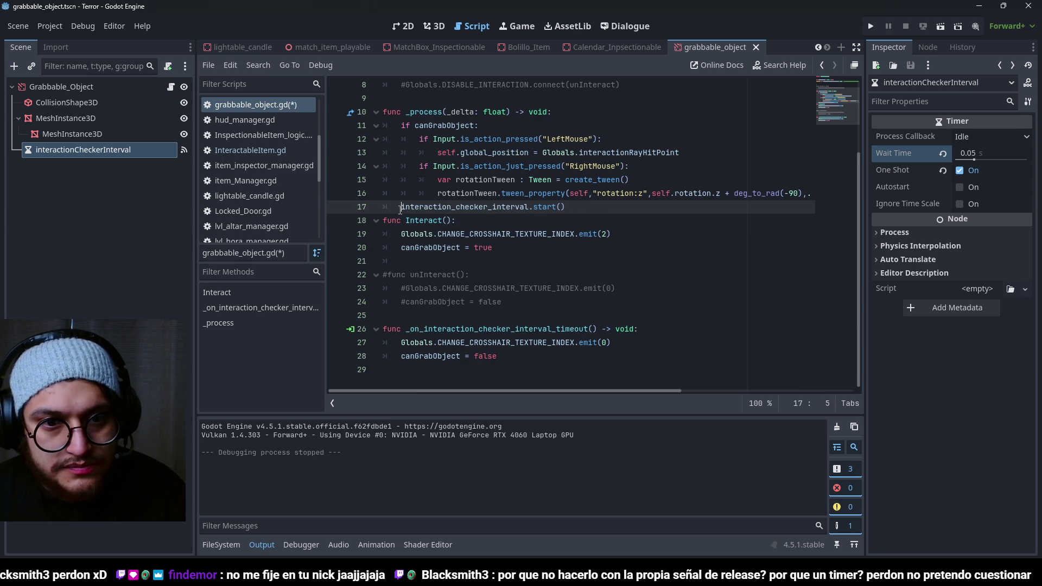
Step: Wrap the timer start in an interaction_checker_interval.is_stopped() check and save the script
key("Return")
key("Up")
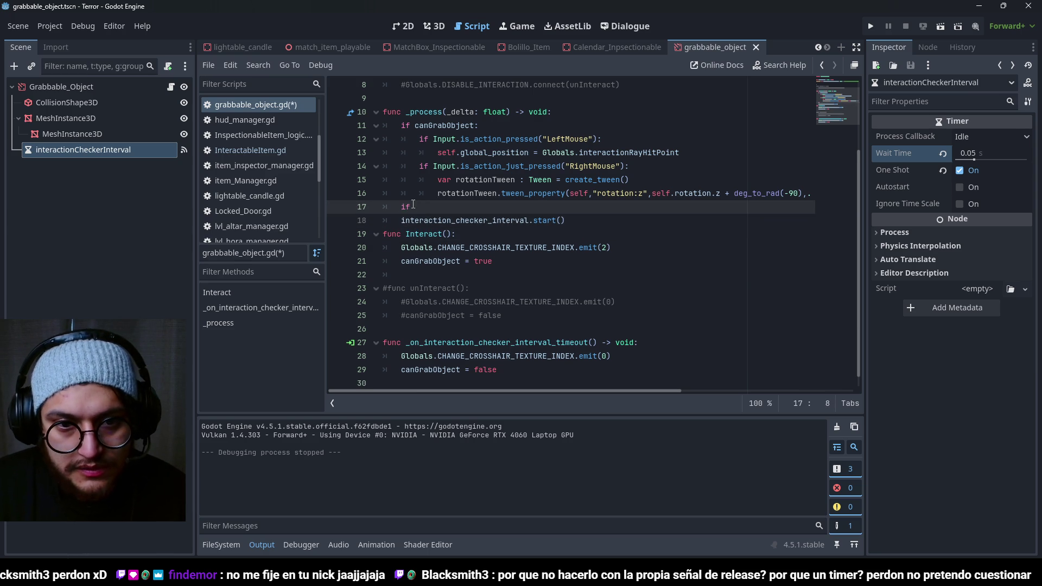
type("is_st")
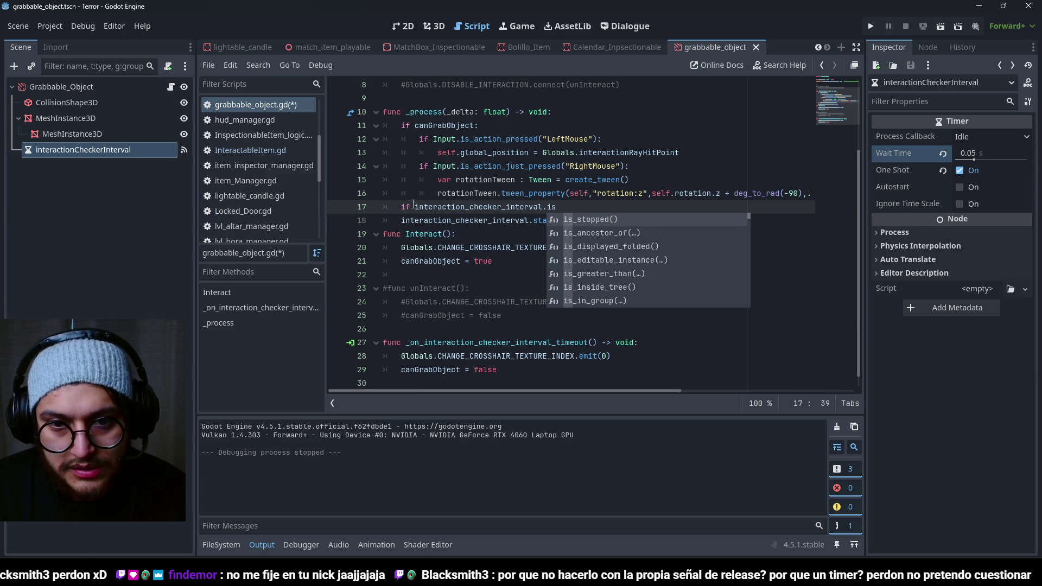
key("Return")
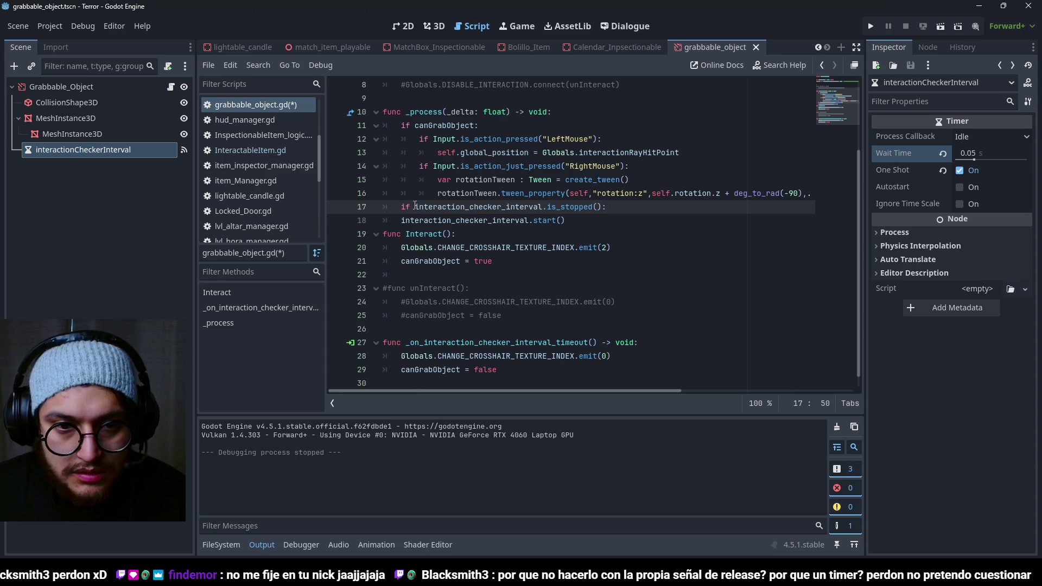
left_click(402, 220)
key("Tab")
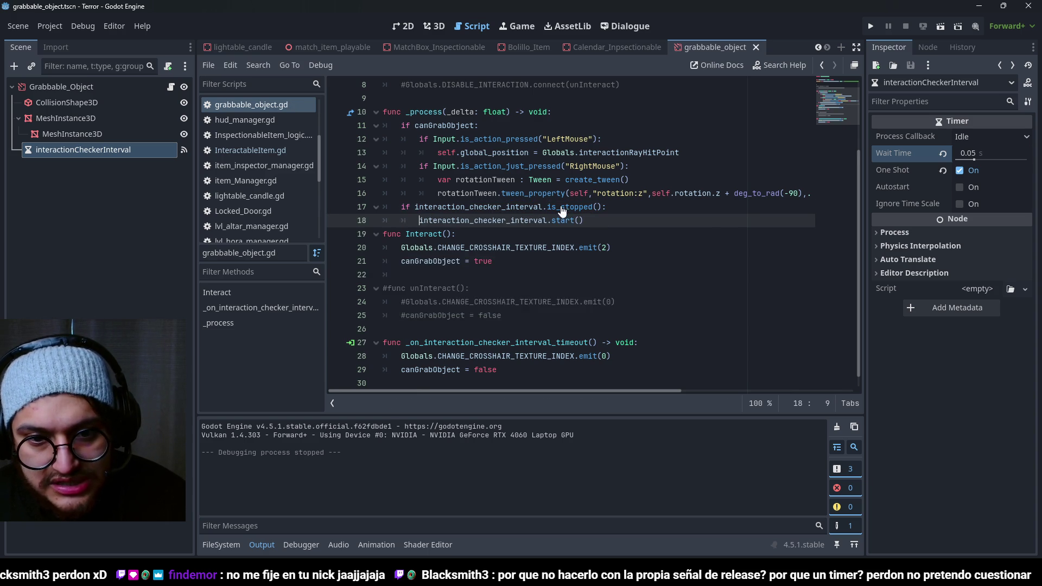
key("ctrl+s")
Step: Look over the updated script and run the game
scroll(562, 220, "down", 1)
left_click(559, 194)
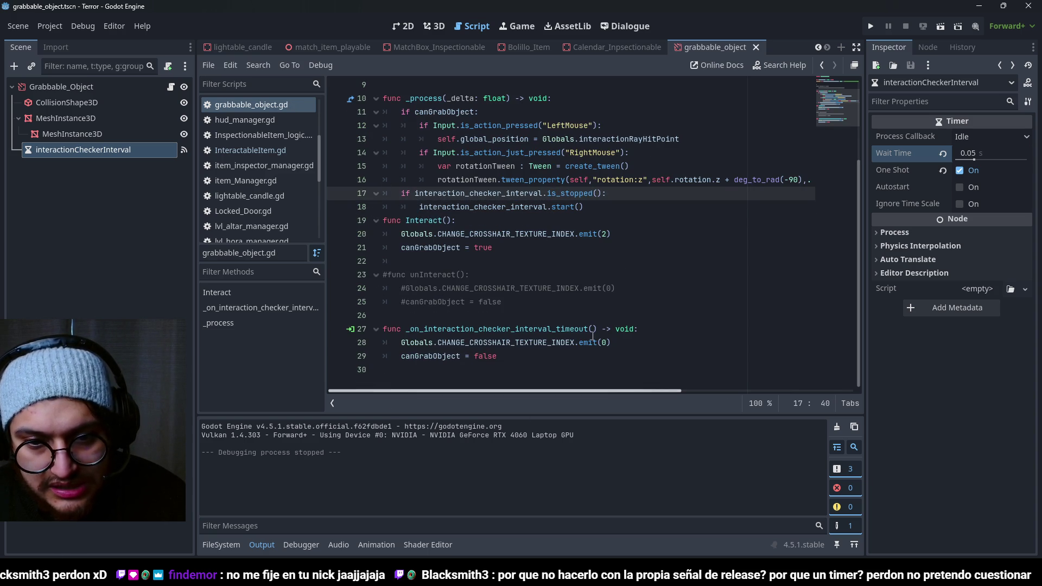
left_click(454, 356)
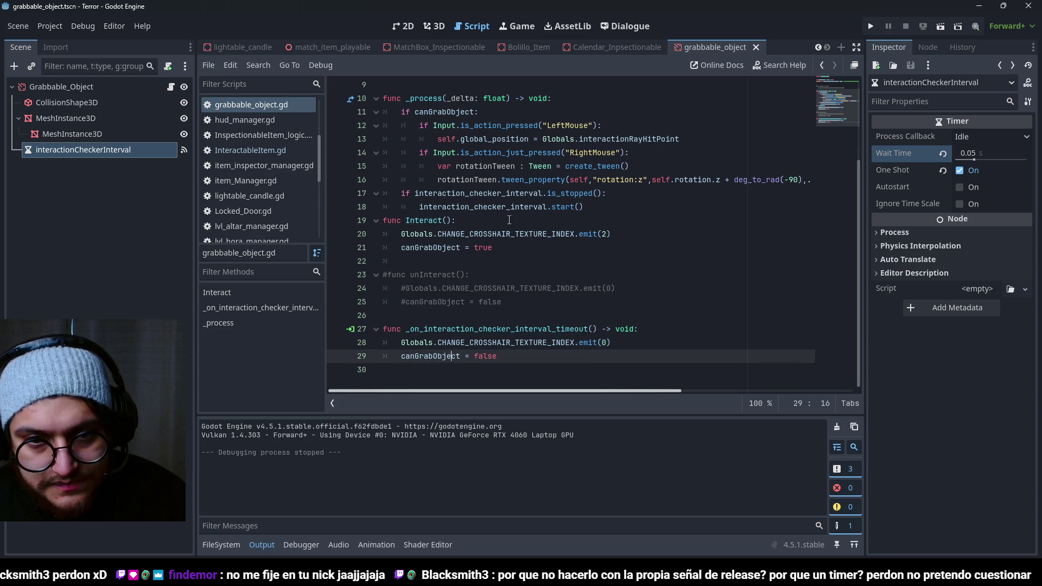
left_click(521, 343)
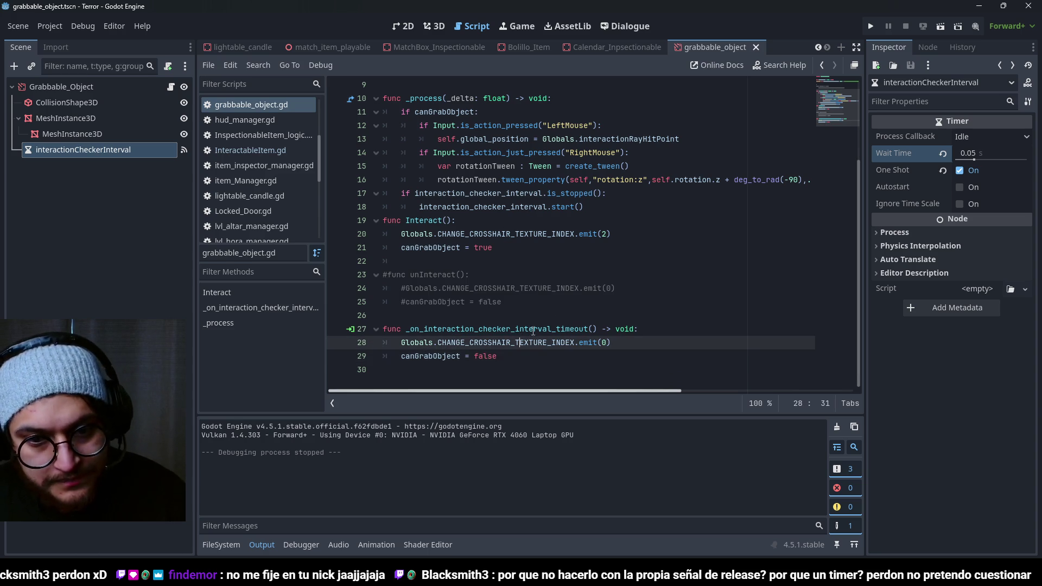
key("F5")
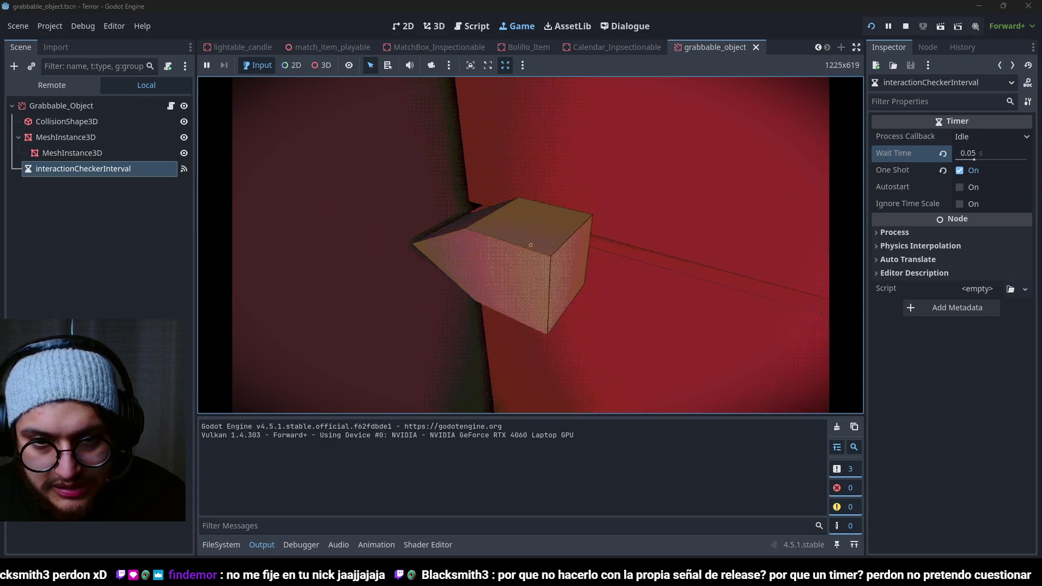
Step: Stop the game and review the grab positioning and commented unInteract code
key("F8")
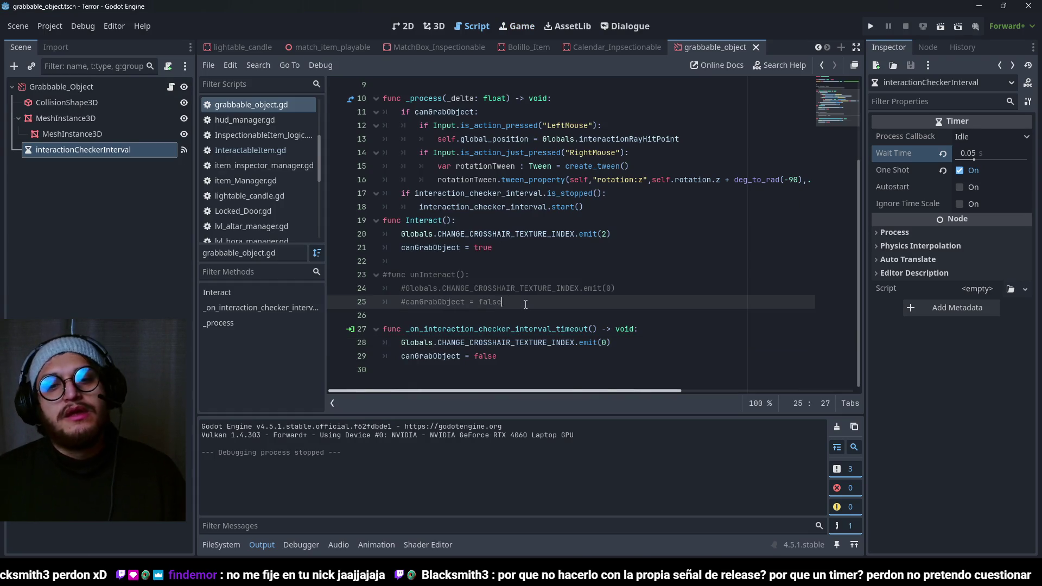
left_click(525, 304)
scroll(528, 290, "up", 2)
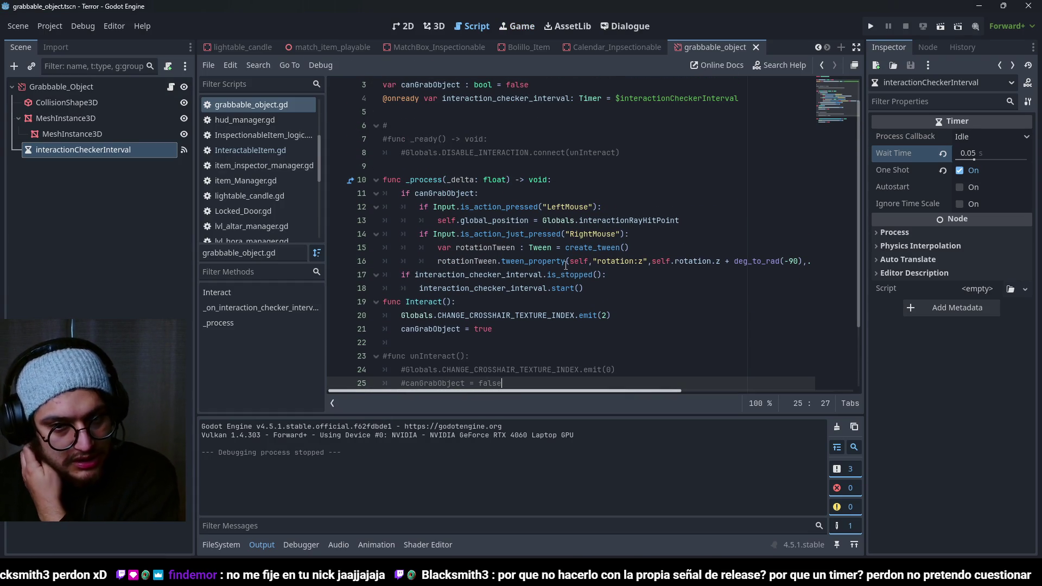
left_click(609, 219)
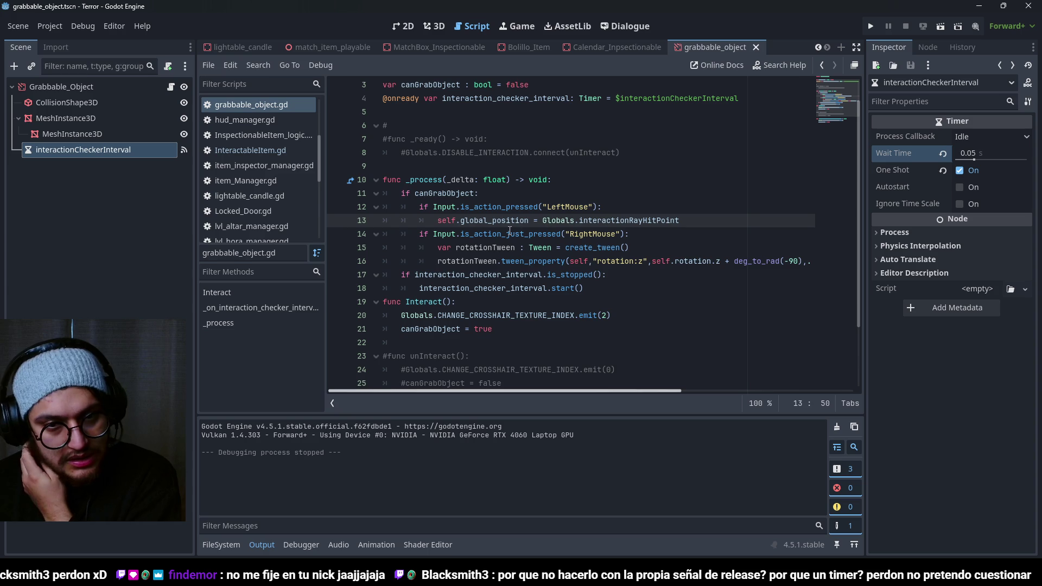
left_click(634, 220)
scroll(496, 275, "down", 2)
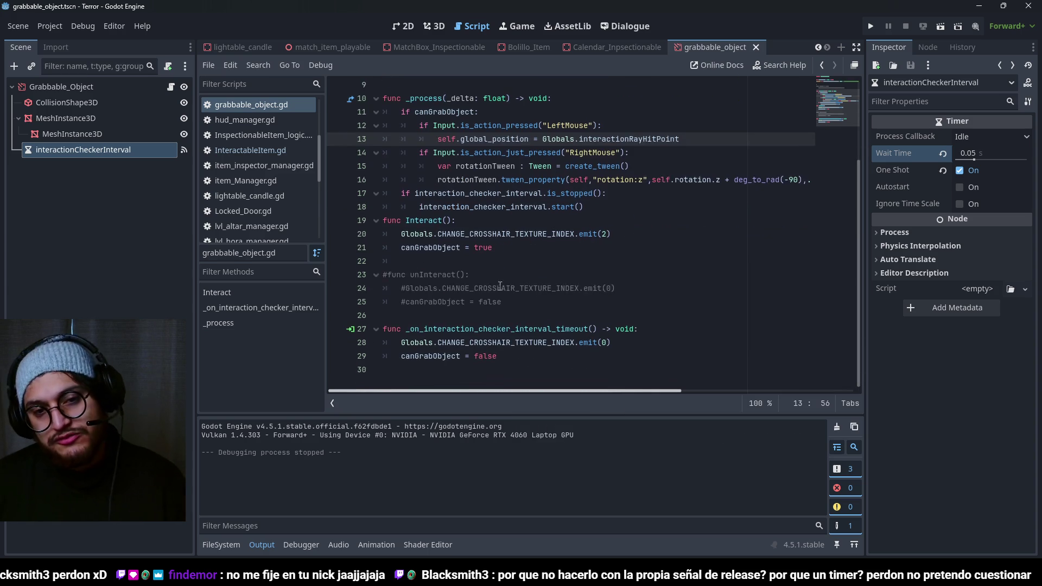
left_click(498, 290)
Step: Delete the timer timeout function, is_stopped check, timer variable and interactionCheckerInterval node
mouse_move(523, 362)
left_mouse_down()
mouse_move(369, 304)
mouse_move(355, 323)
left_mouse_up()
key("BackSpace")
scroll(574, 304, "up", 3)
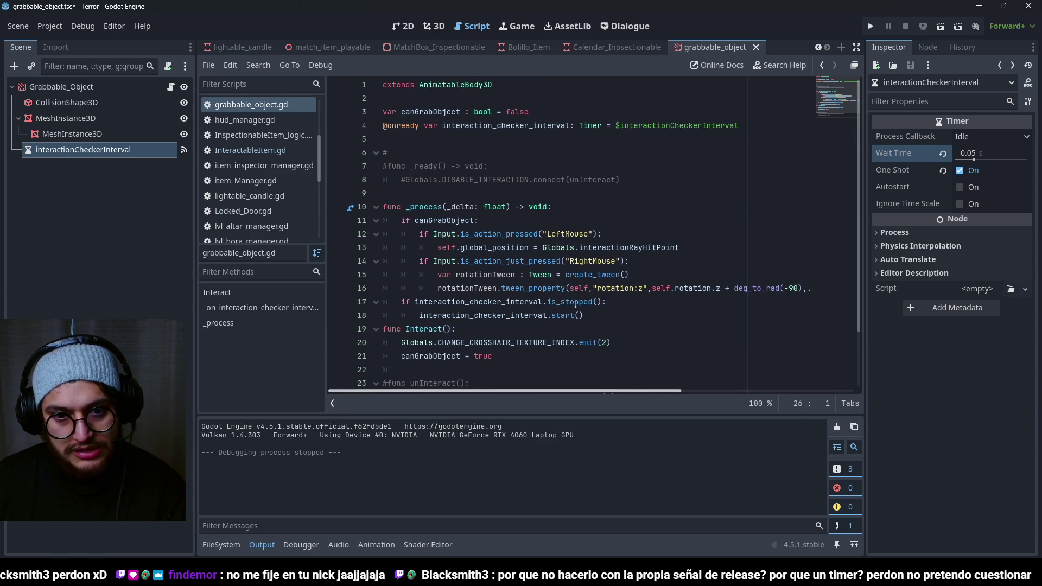
left_click_drag(585, 315, 383, 302)
key("BackSpace")
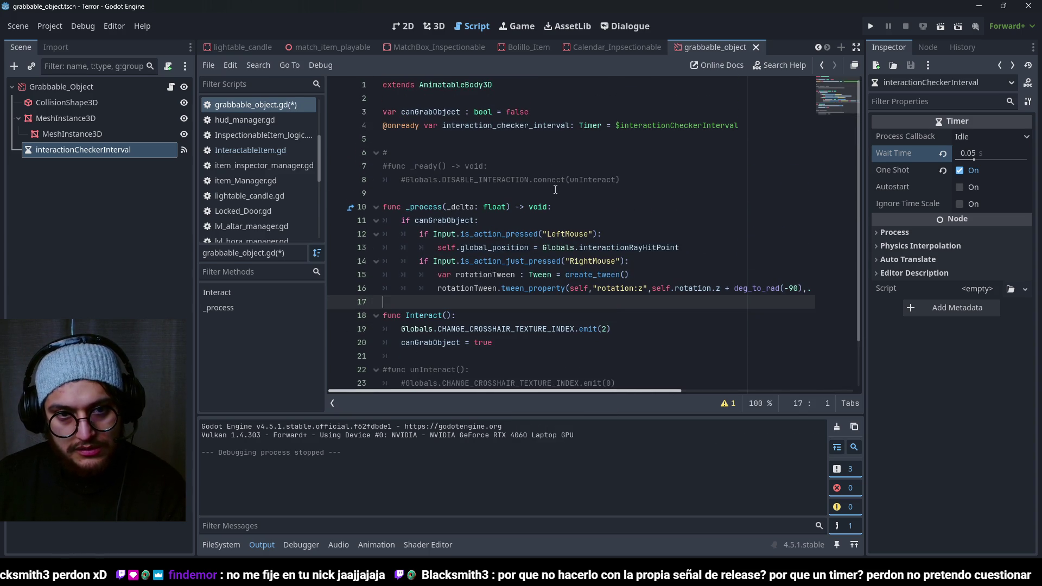
left_click_drag(566, 142, 348, 134)
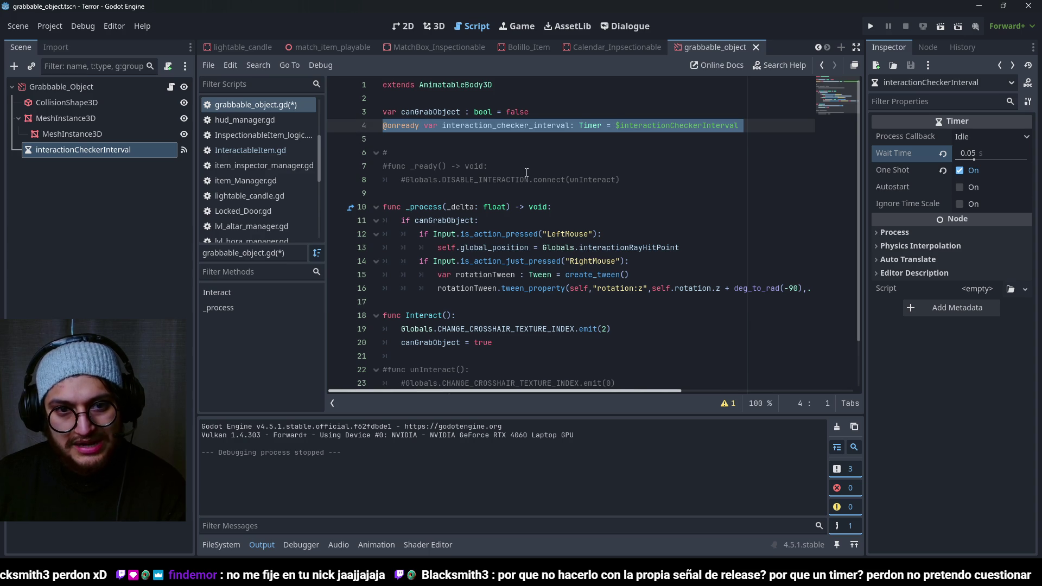
key("BackSpace")
left_click(126, 151)
key("Delete")
key("Return")
Step: Uncomment the _ready signal connection and the unInteract function, then save the script
left_click_drag(466, 166, 383, 154)
key("ctrl+k")
scroll(429, 336, "down", 1)
left_click_drag(433, 343, 395, 317)
key("ctrl+k")
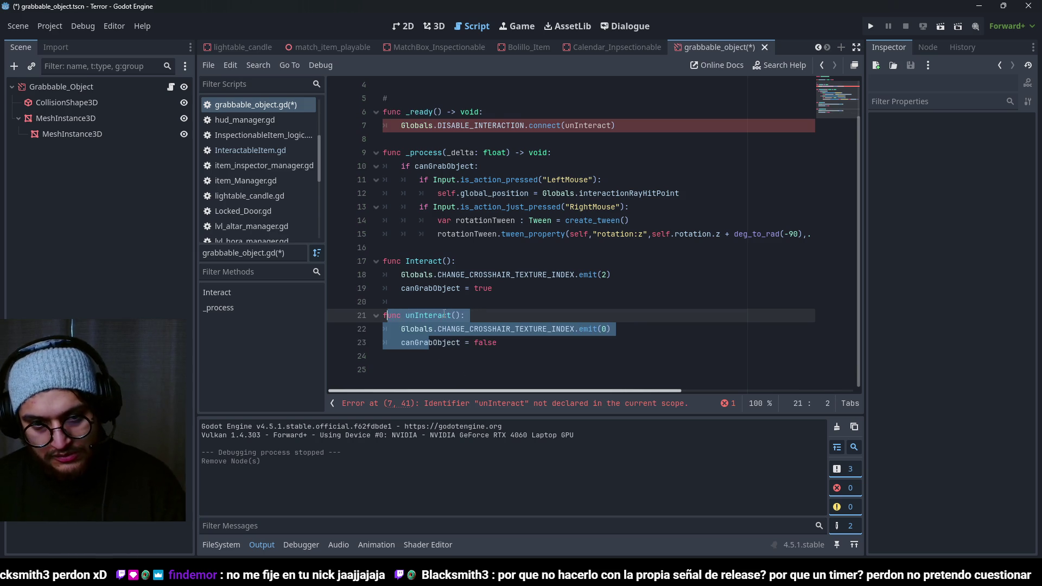
left_click(476, 300)
key("ctrl+s")
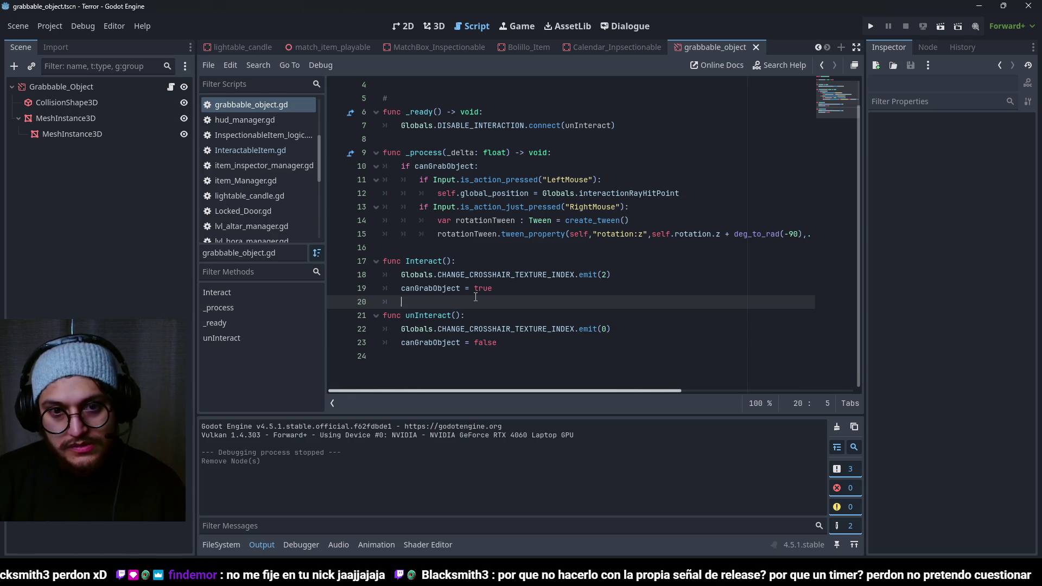
Step: Save the scene and run the game to test the restored code
left_click(501, 163)
key("ctrl+s")
left_click(478, 180)
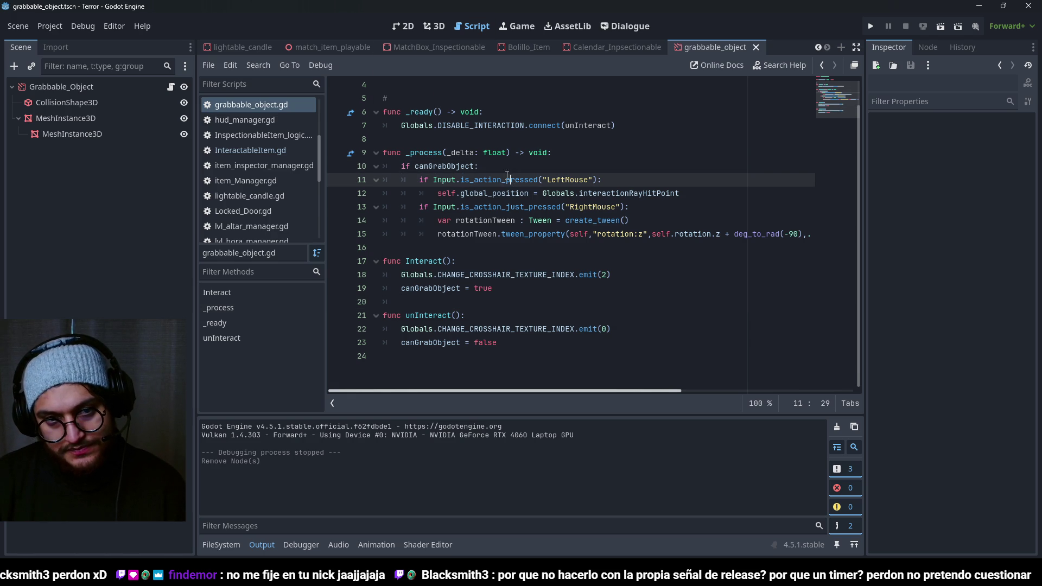
left_click(493, 112)
double_click(511, 207)
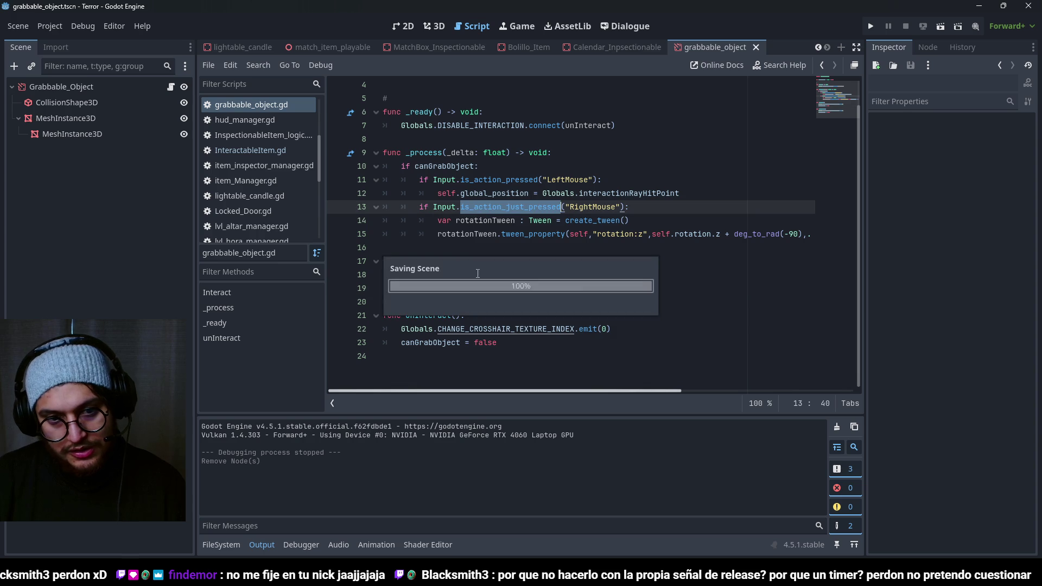
key("F5")
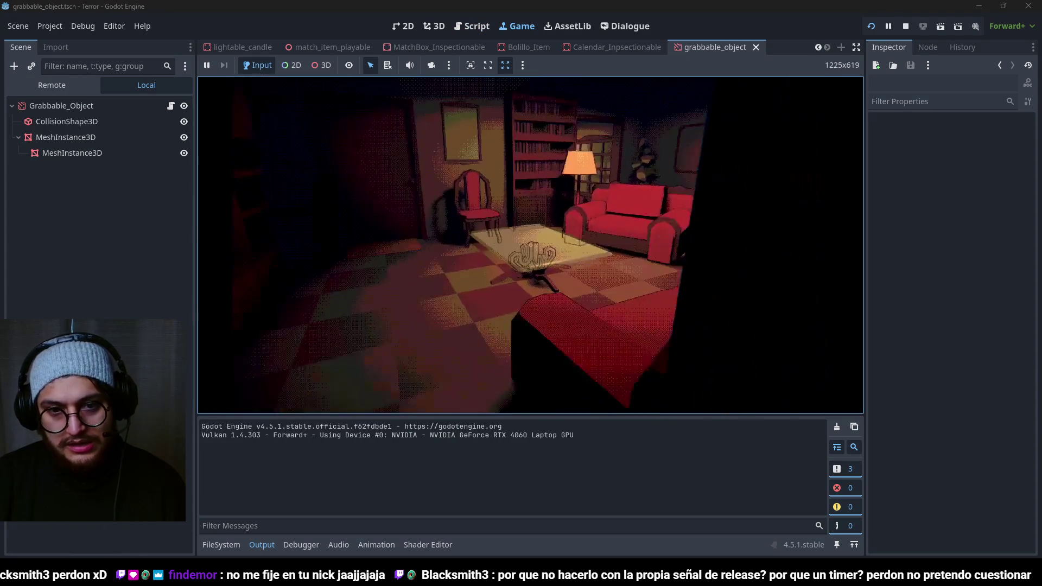
Step: Walk from the living room to the fridge and grab the arrow card on its door
key("w")
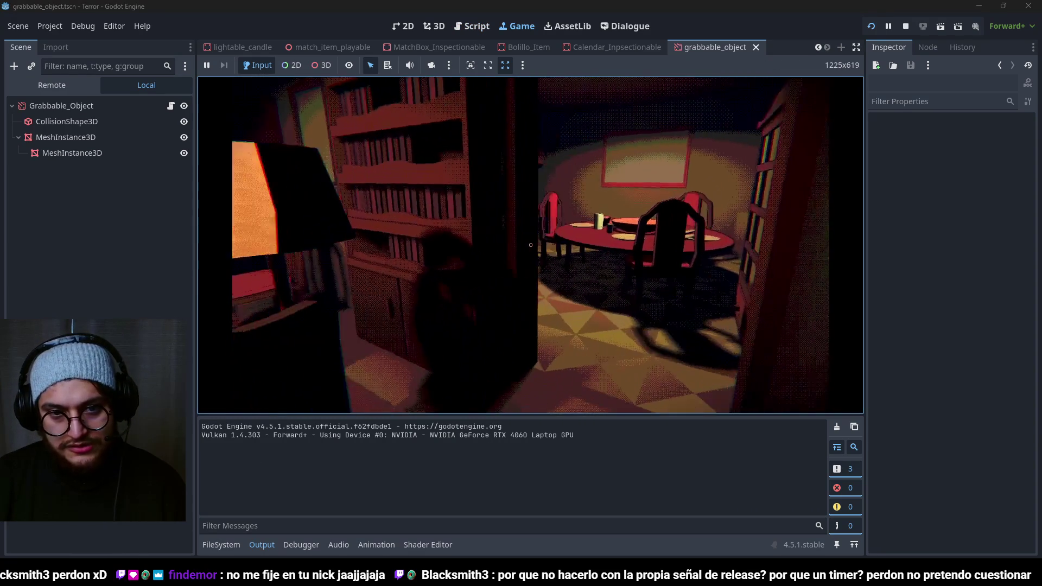
key("w")
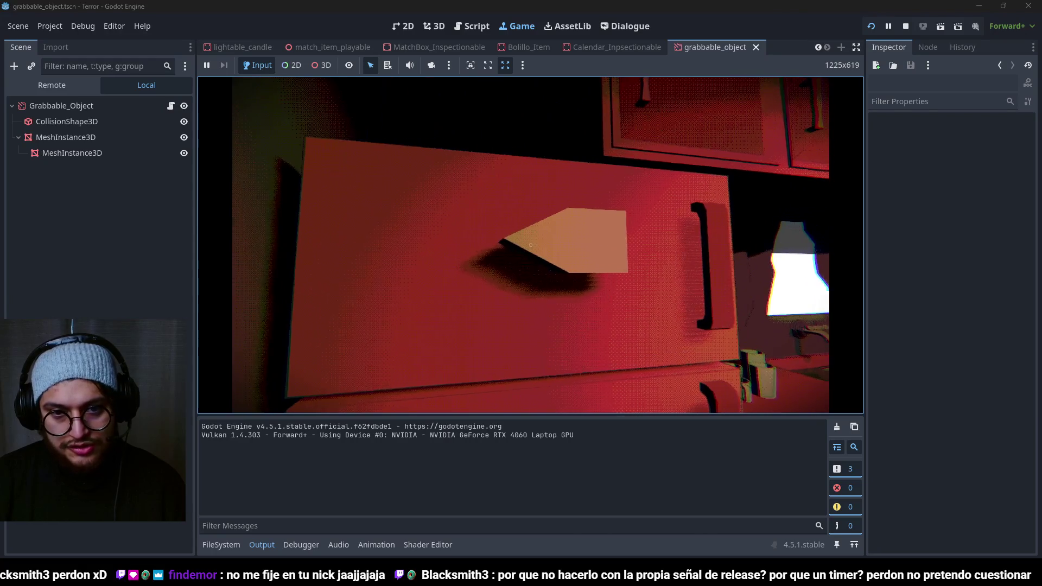
key("w")
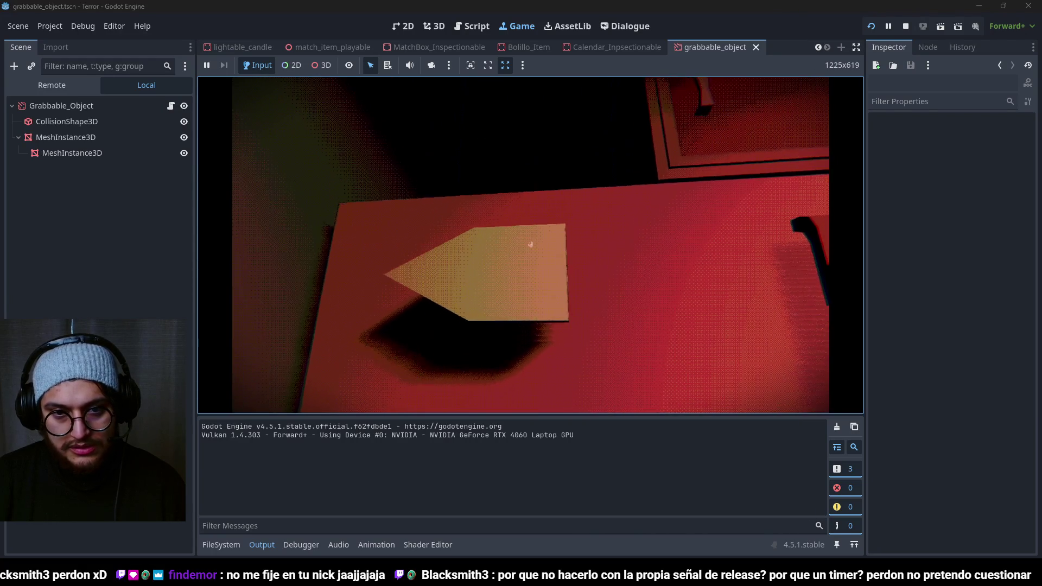
left_click(531, 244)
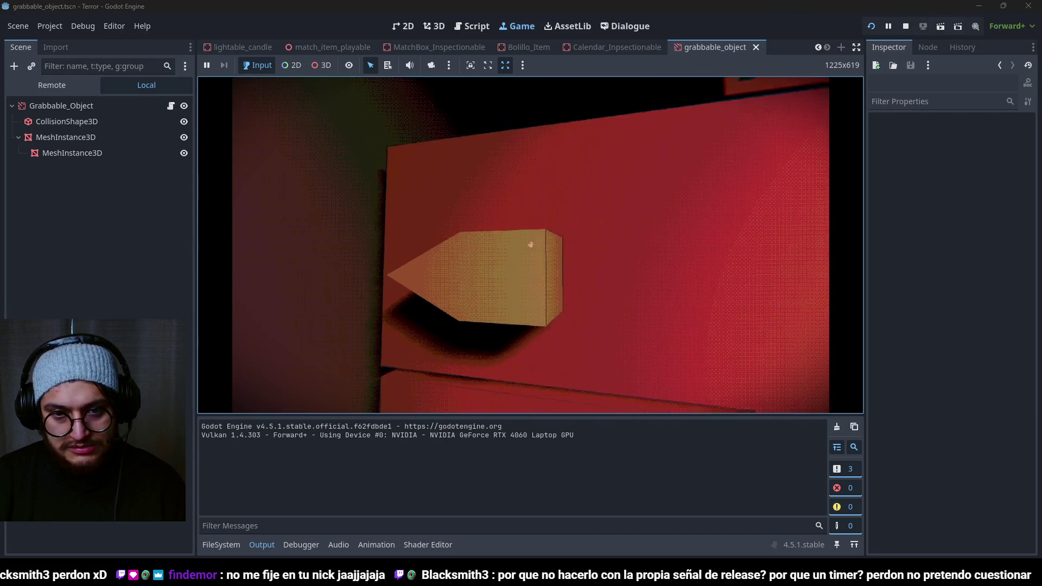
Step: Carry the card around the fridge door to test the movement, then stop the game
key("d")
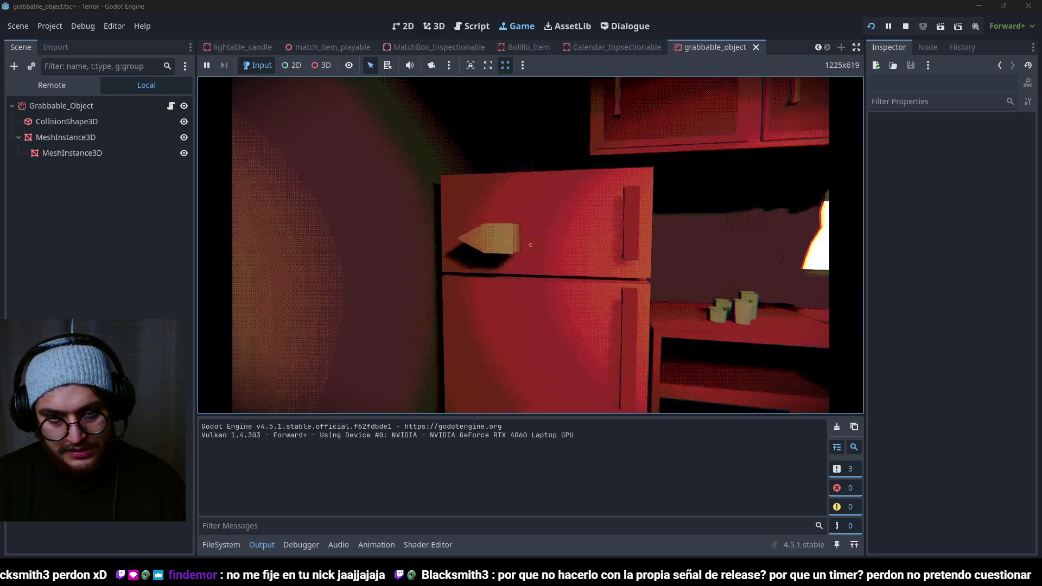
key("w")
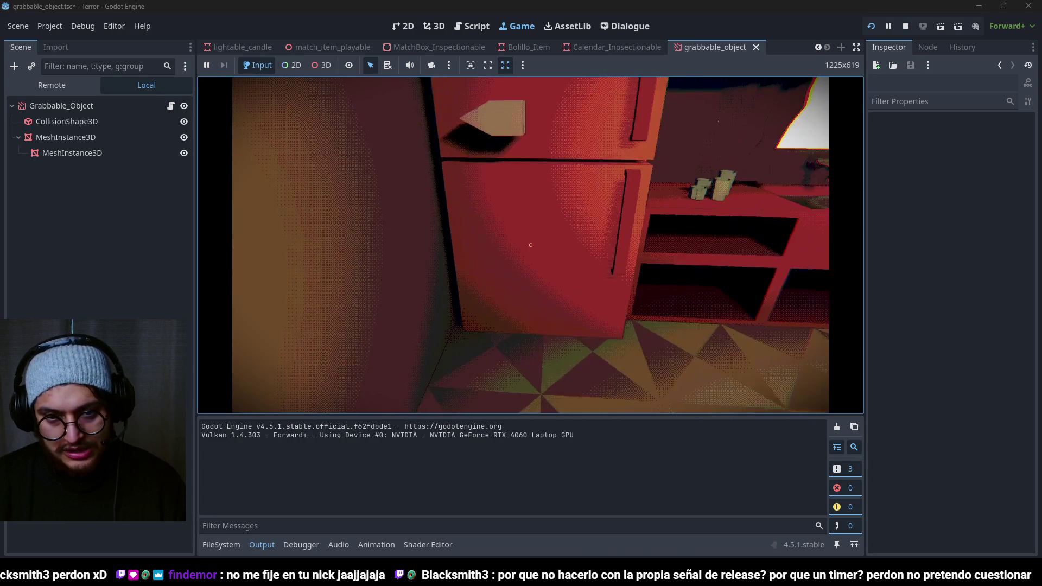
key("s")
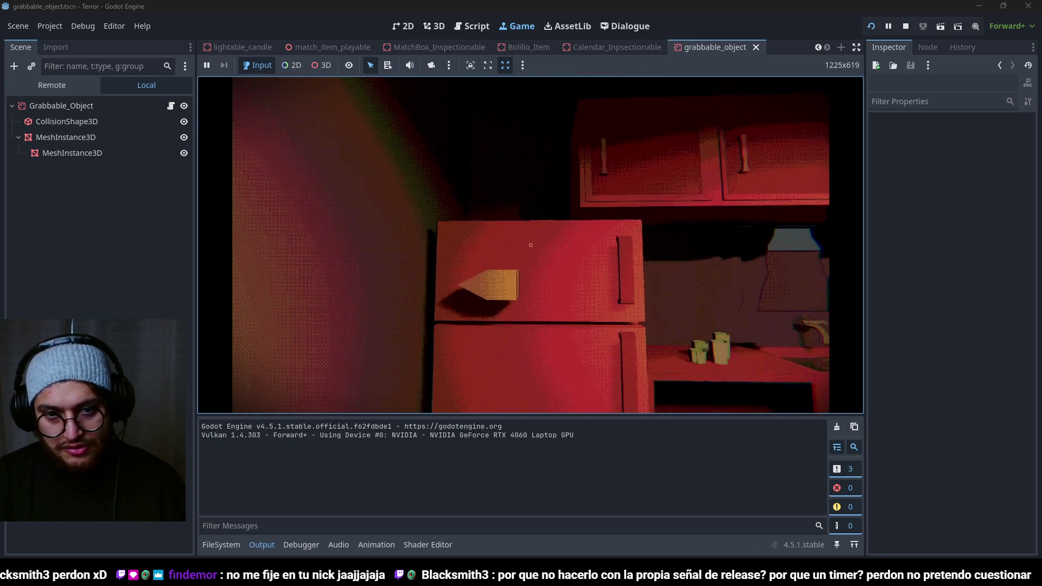
key("w")
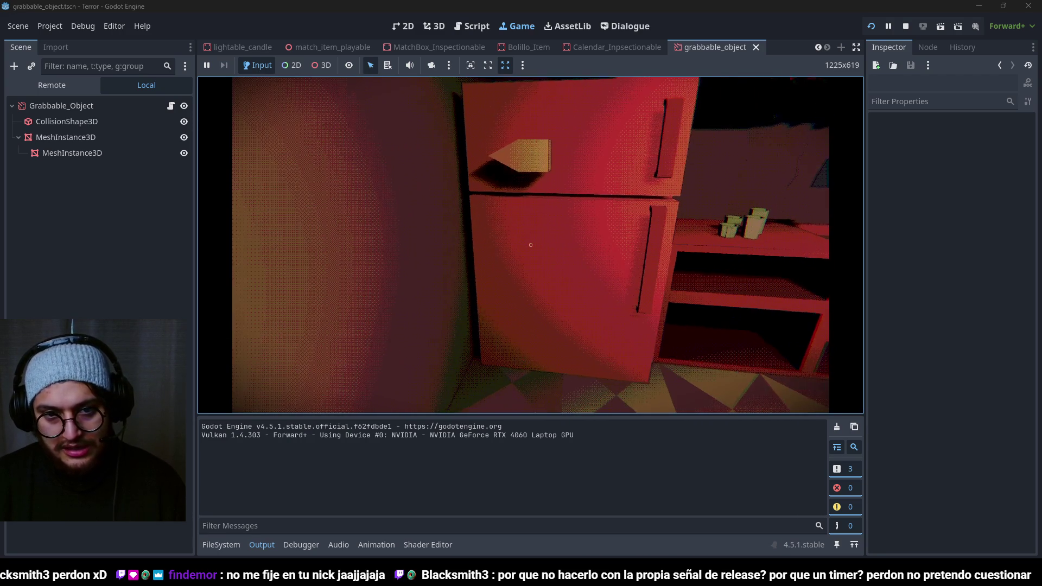
key("w")
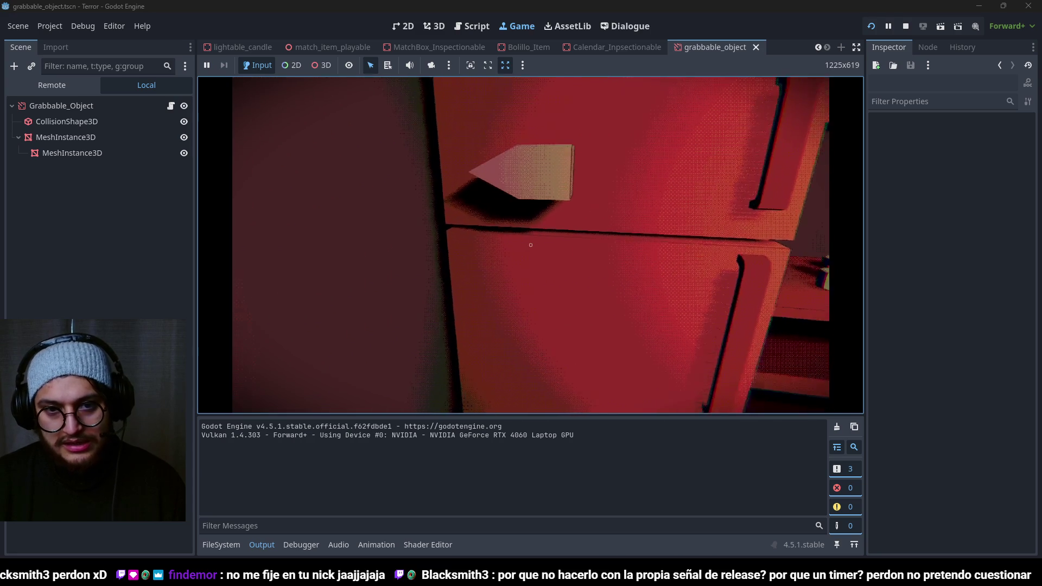
key("w")
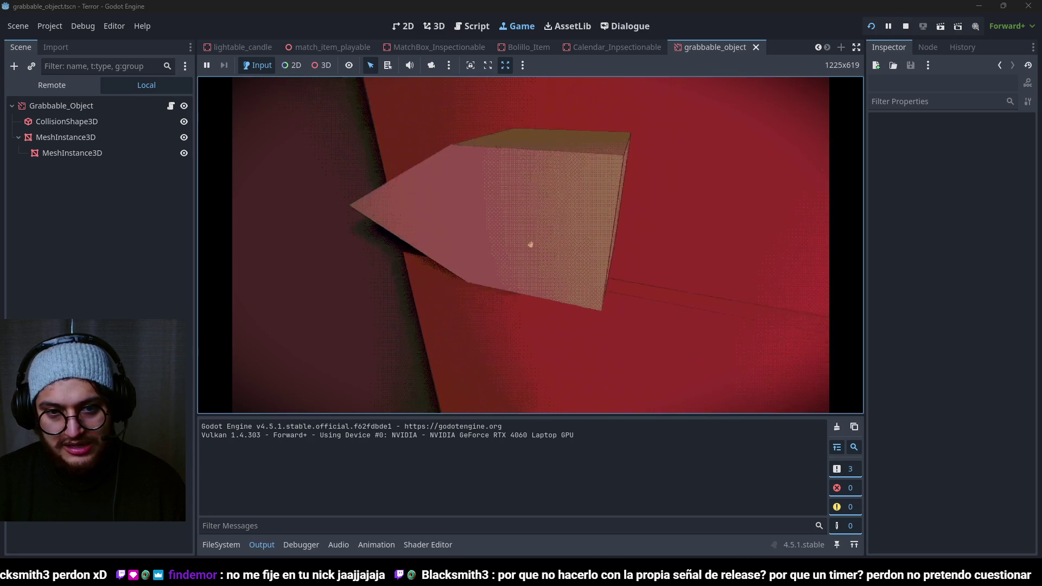
key("w")
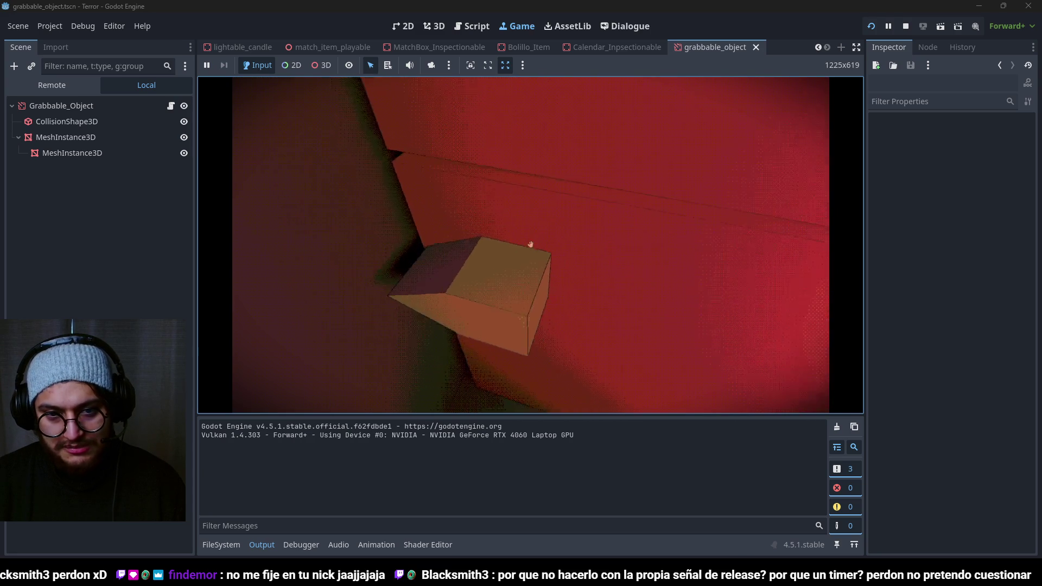
mouse_move(531, 244)
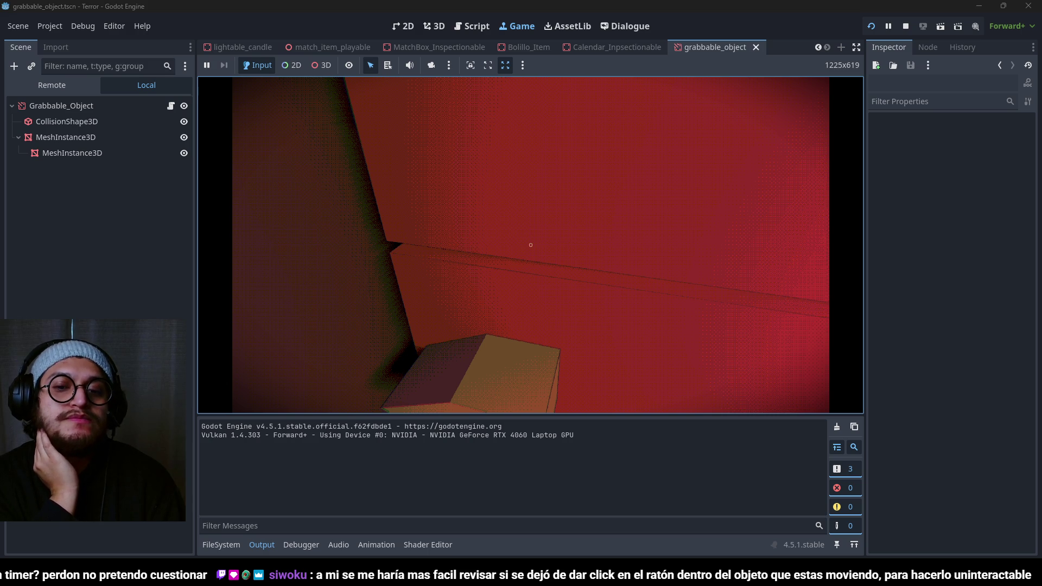
key("F8")
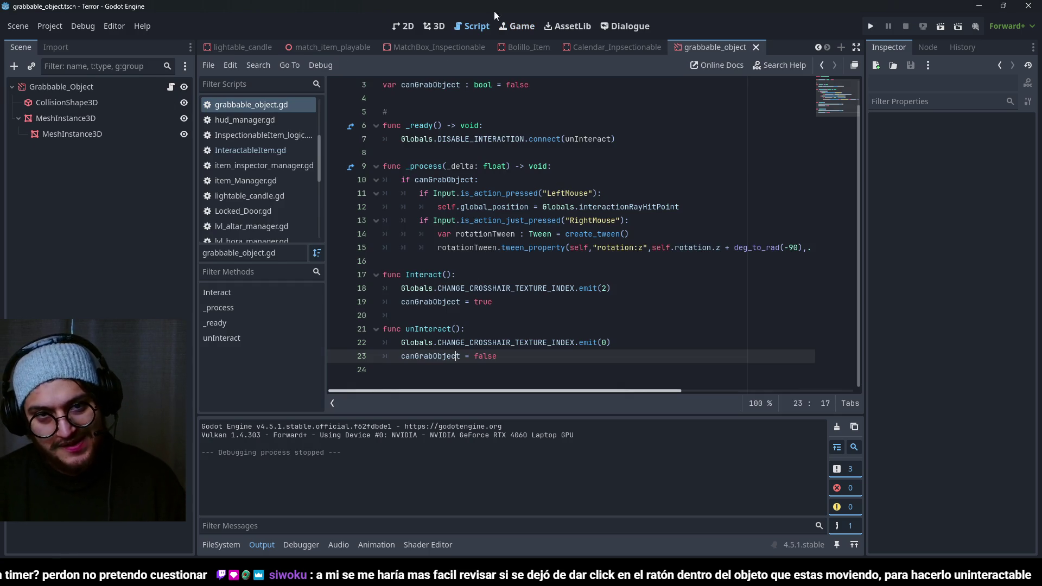
Step: Select the card's MeshInstance3D in a top view, trying and undoing a Z size change
left_click(439, 26)
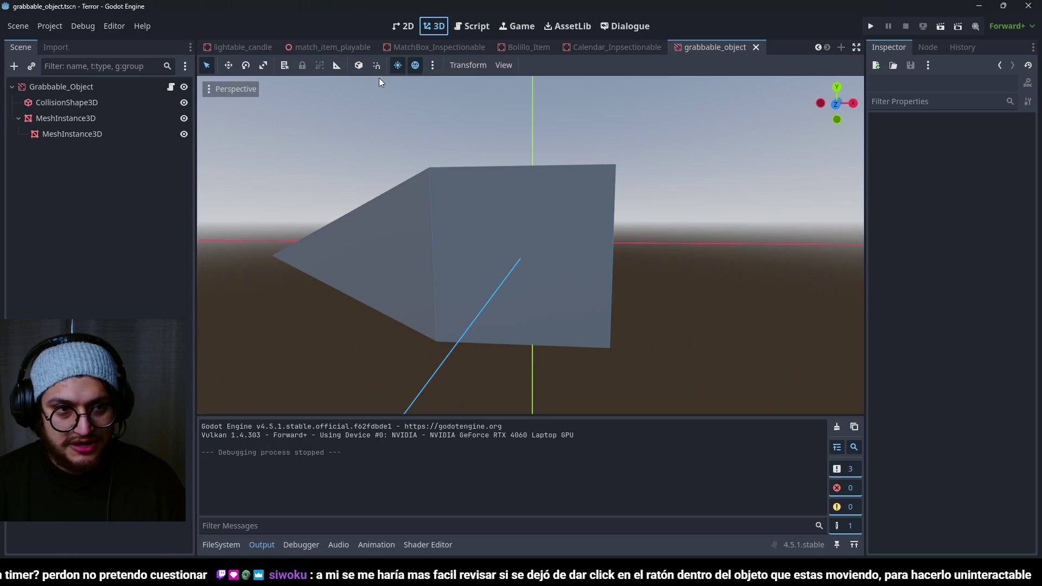
left_click(105, 118)
scroll(606, 238, "down", 3)
key("KP_7")
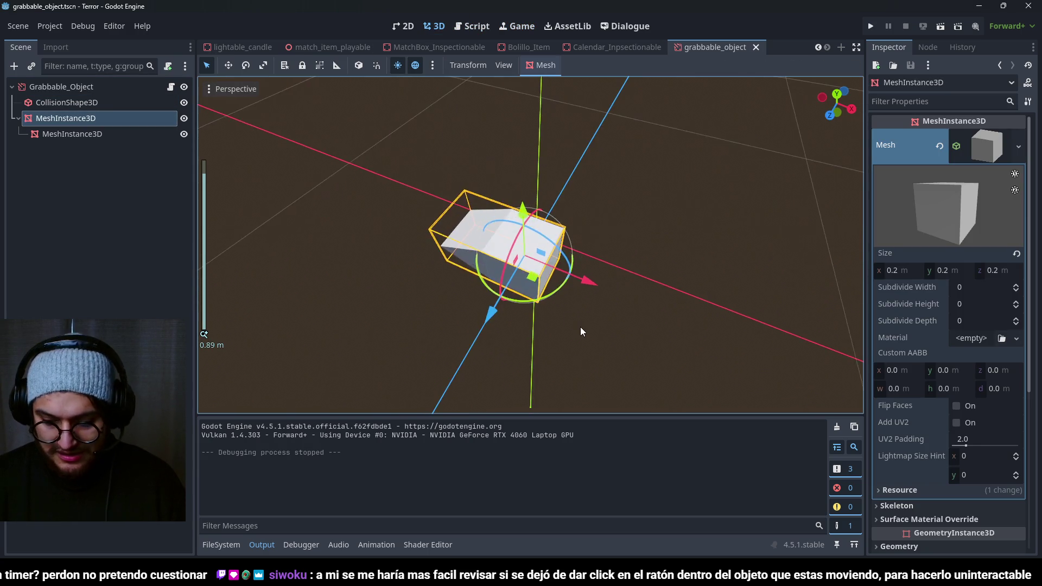
left_click_drag(995, 276, 1010, 276)
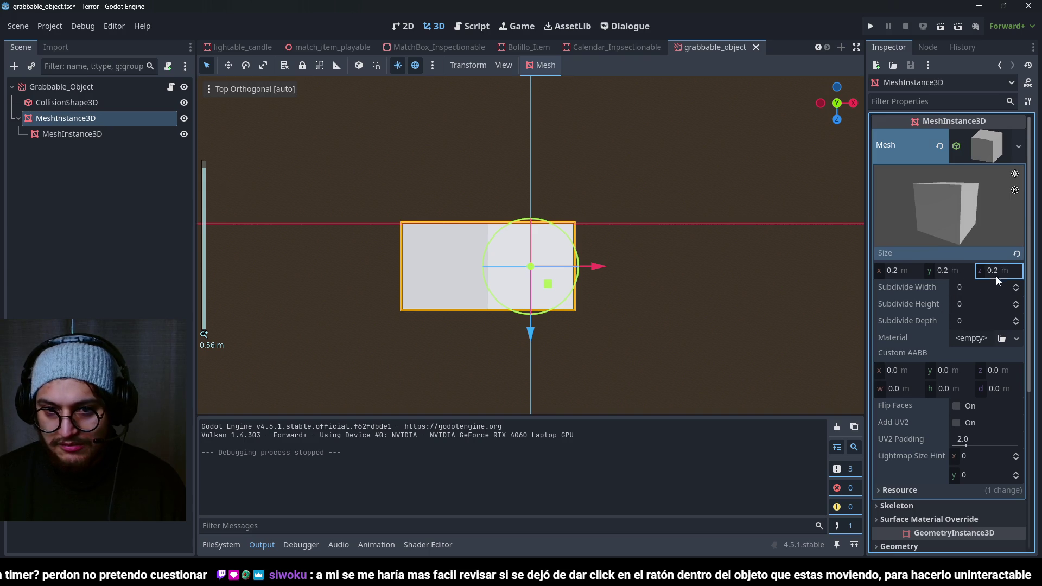
key("ctrl+z")
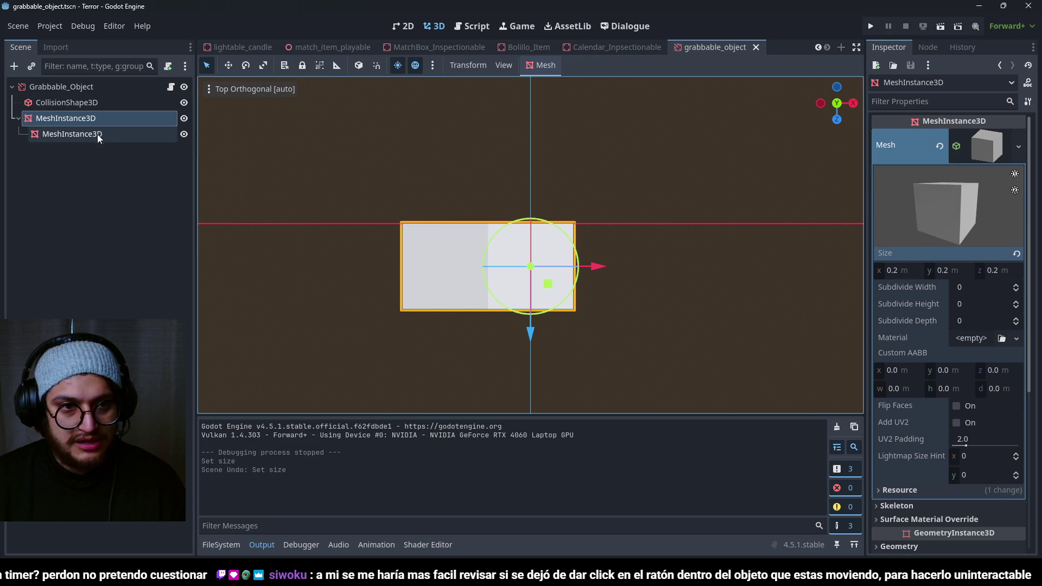
left_click(99, 134)
left_click(81, 118)
Step: Flatten the box mesh by setting its height (Size y) to 0.01
left_click_drag(959, 271, 931, 271)
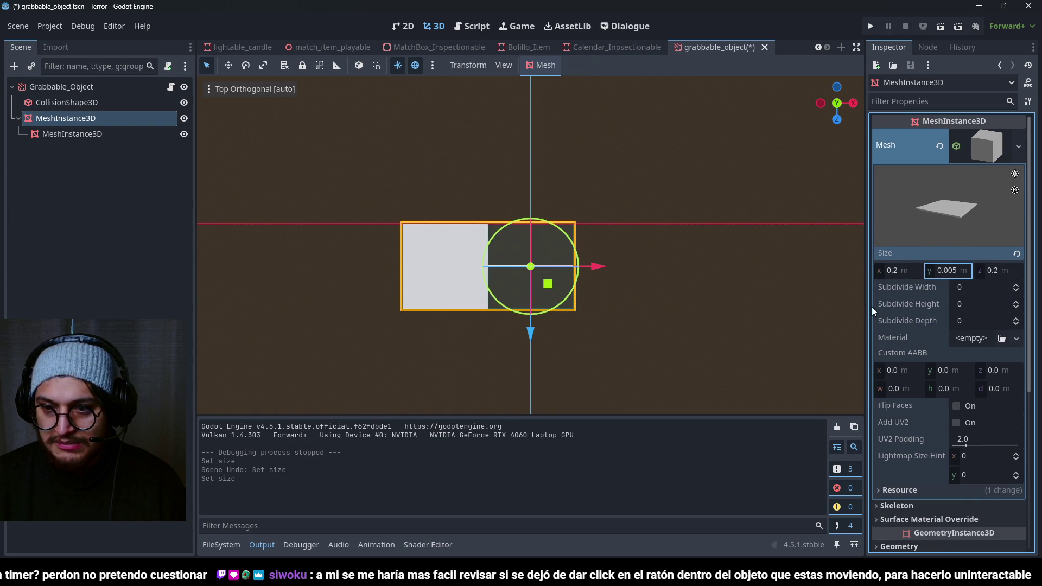
left_click(945, 270)
key("Return")
left_click(956, 269)
type("0.1")
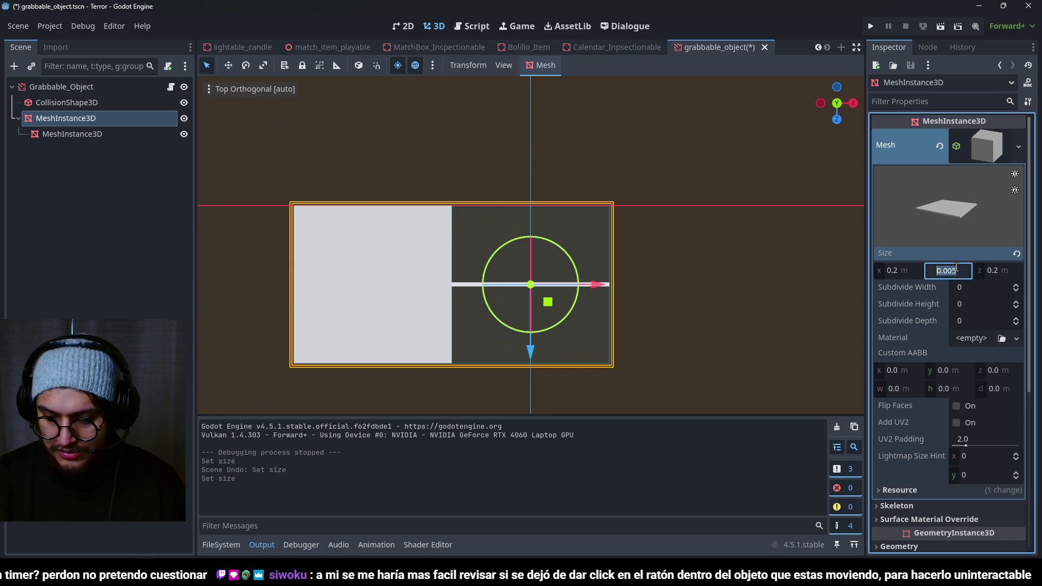
key("Return")
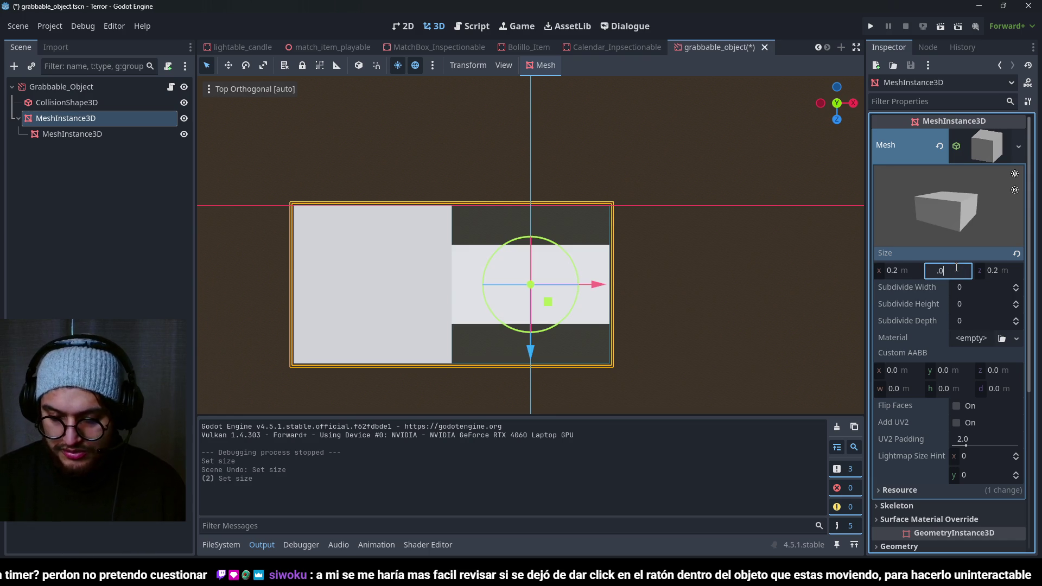
type("1")
key("Return")
Step: Set the child prism mesh's Size z to 0.01 after undoing a height change
left_click(76, 133)
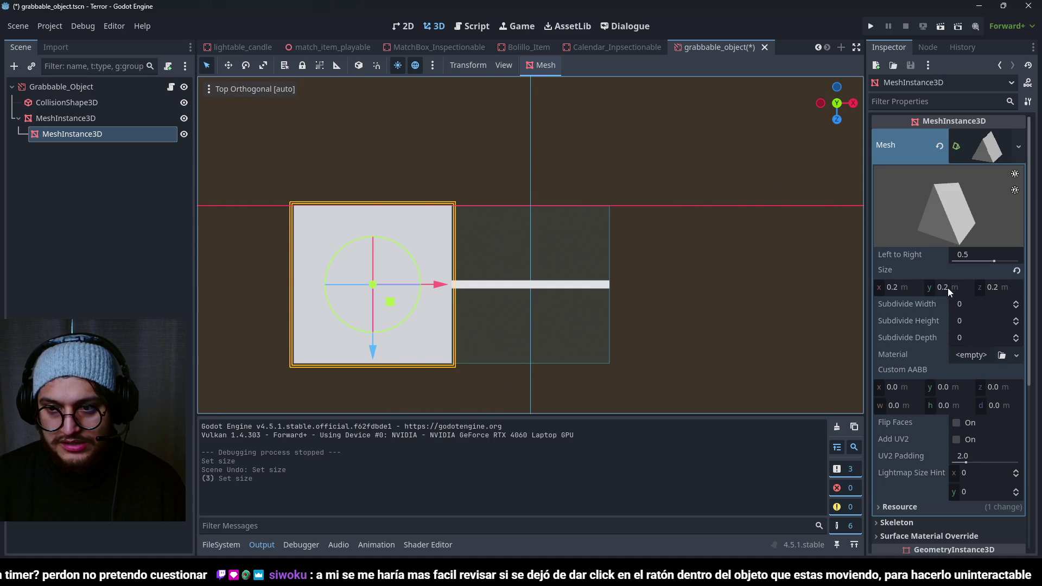
left_click(947, 287)
key("Return")
key("ctrl+z")
left_click(76, 117)
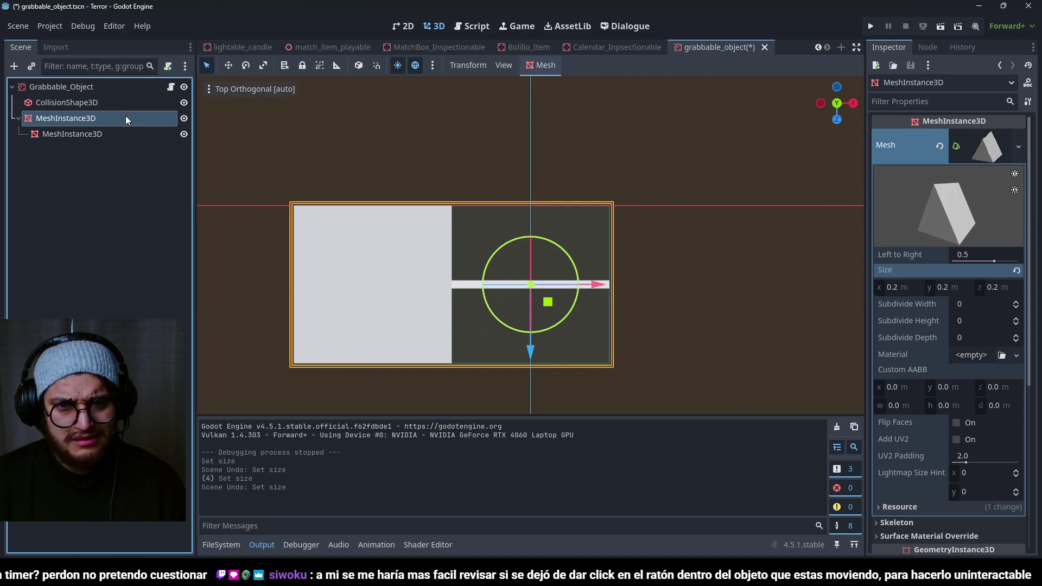
left_click(100, 136)
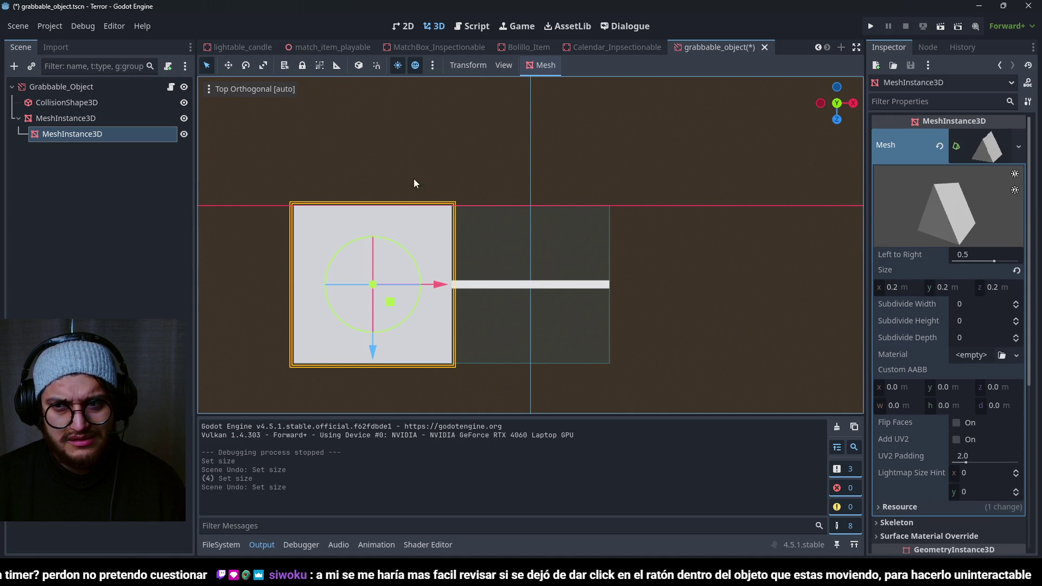
left_click(1009, 287)
type("01")
key("Return")
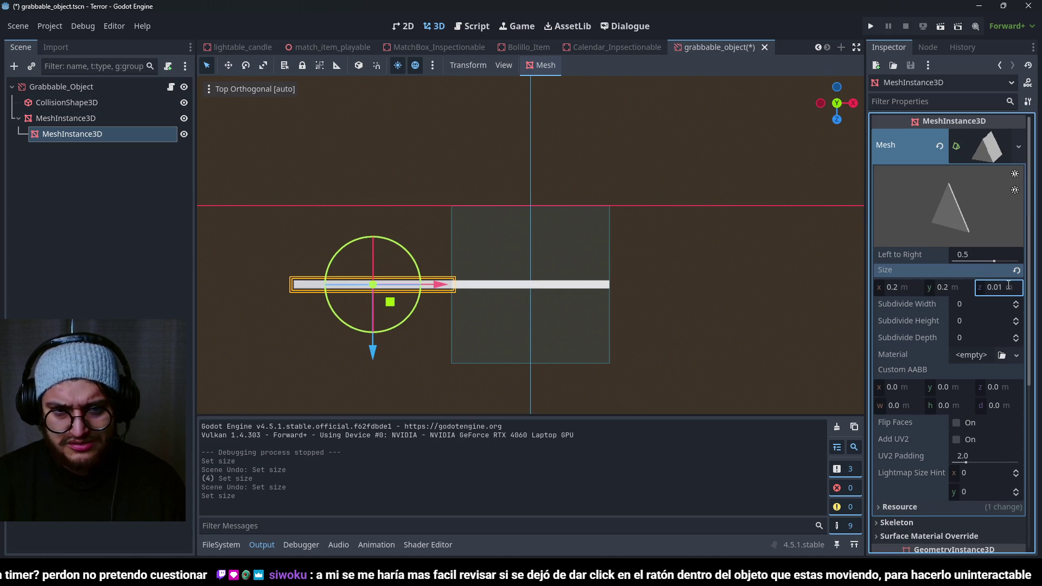
left_click(65, 102)
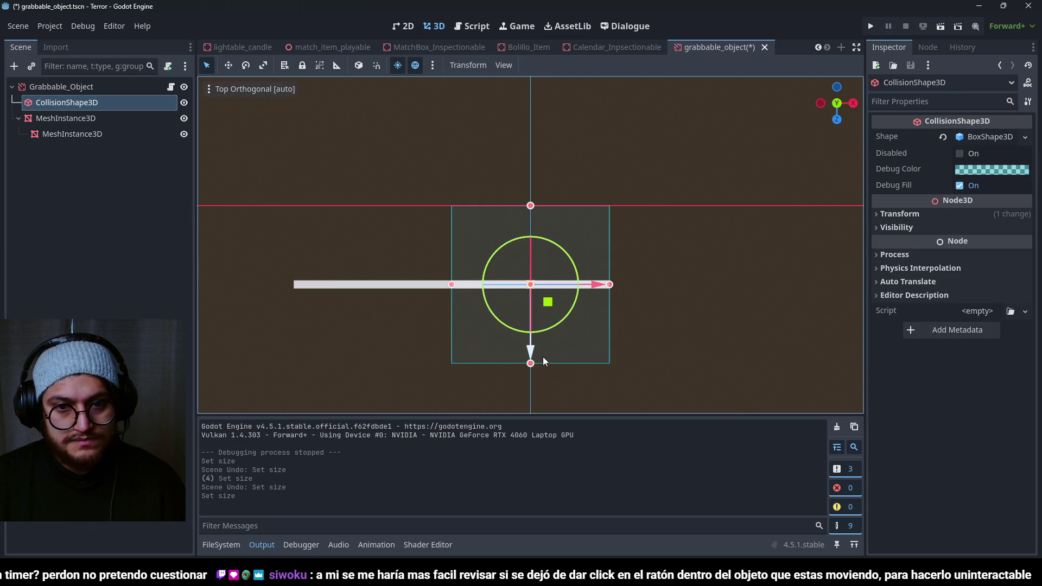
Step: Move the thin box slab up along Z to line it up with the arrow
left_click(65, 118)
mouse_move(532, 356)
left_mouse_down()
mouse_move(525, 269)
mouse_move(529, 278)
mouse_move(517, 272)
left_mouse_up()
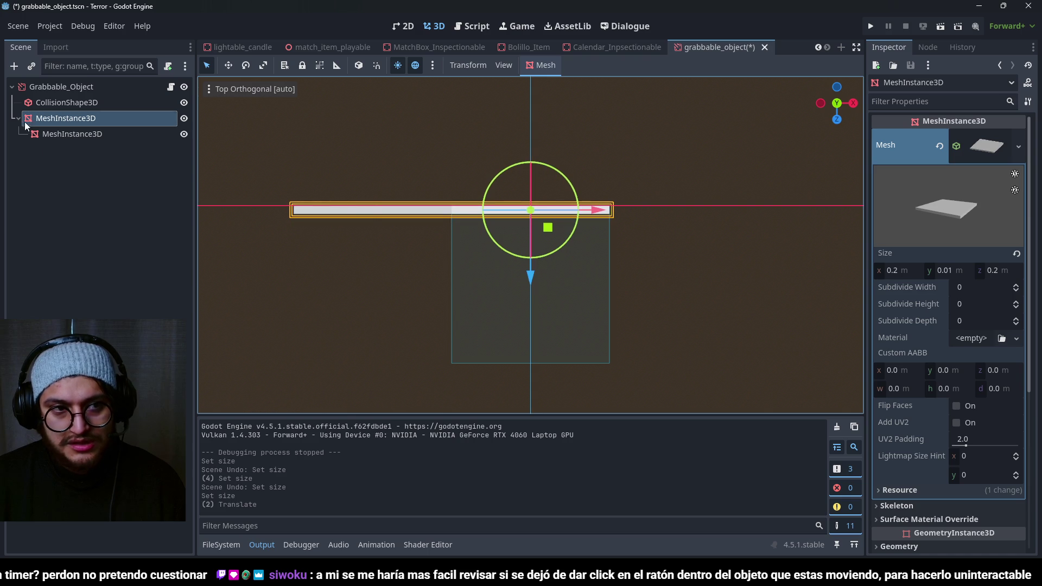
left_click(70, 134)
Step: Stretch the collision box over the whole card, 0.40 m across, then save and run
left_click(65, 103)
left_click_drag(531, 363, 528, 213)
left_click_drag(451, 209, 290, 198)
mouse_move(528, 272)
left_mouse_down()
mouse_move(513, 132)
mouse_move(513, 242)
mouse_move(547, 184)
mouse_move(512, 233)
left_mouse_up()
key("F6")
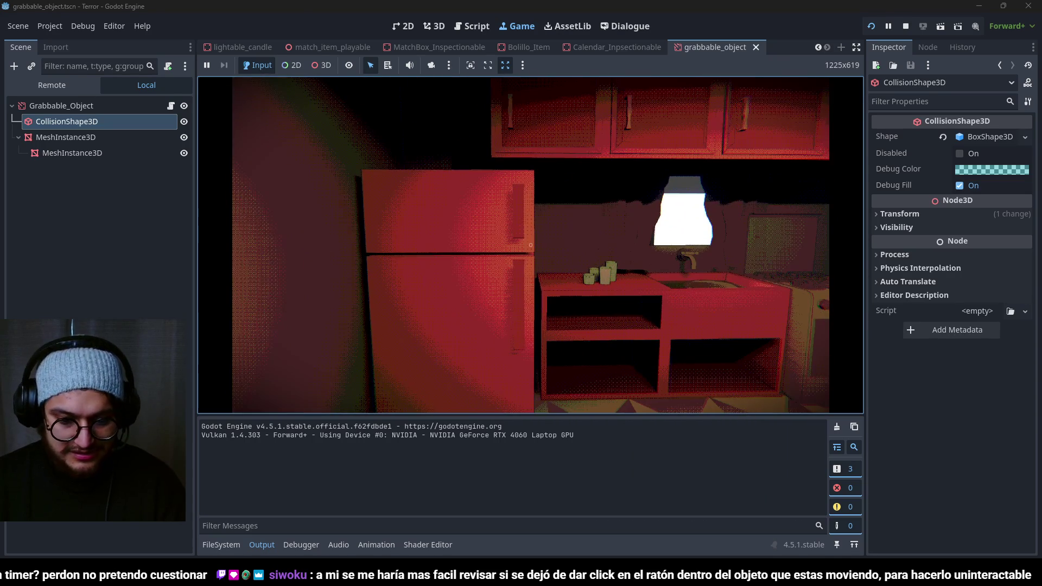
Step: In the Game scene, slide Grabbable_Object closer onto the fridge door and relaunch the game
key("F8")
left_click(818, 48)
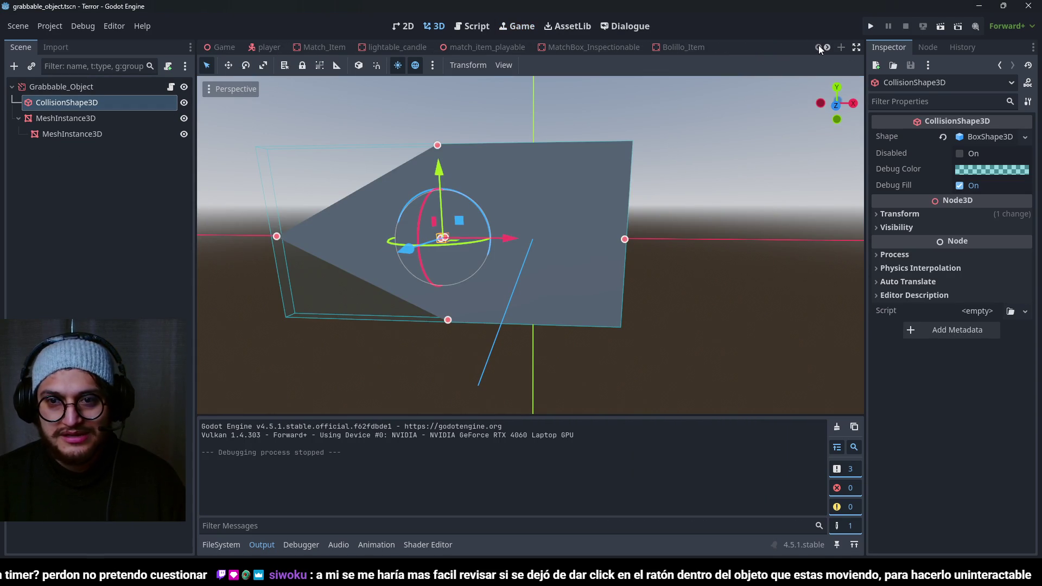
left_click(222, 47)
scroll(601, 242, "up", 6)
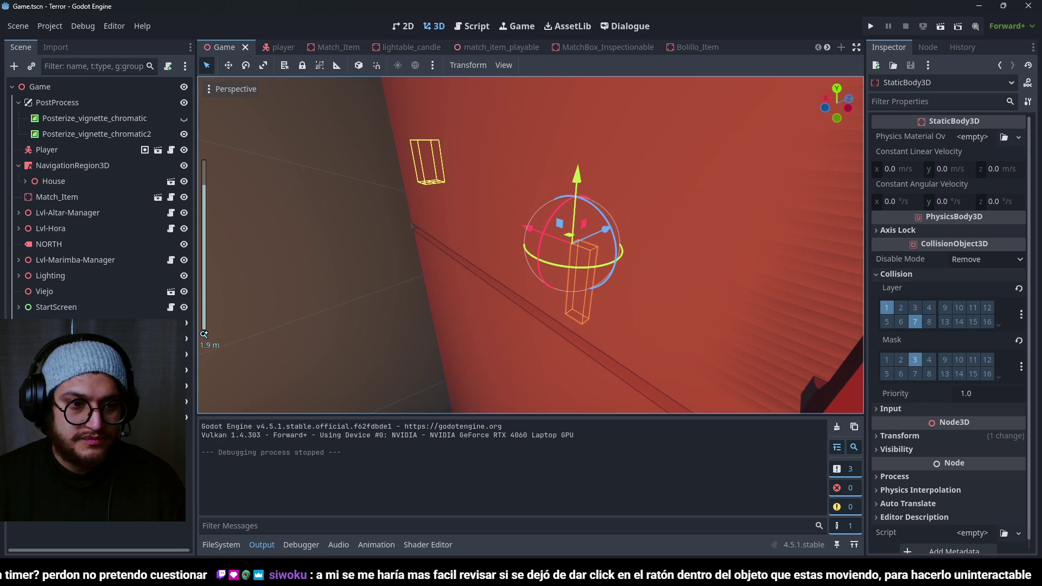
scroll(584, 284, "down", 3)
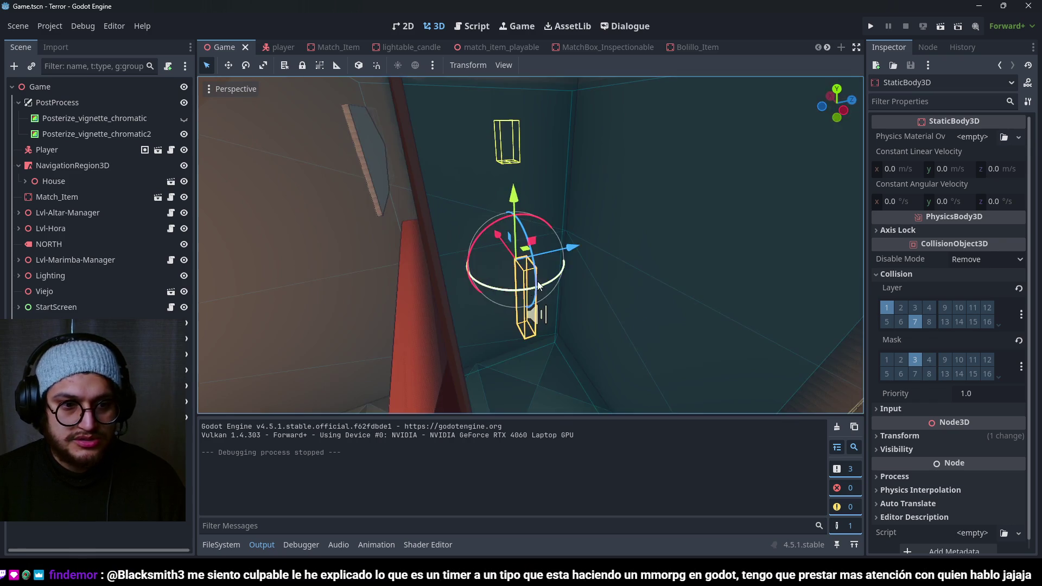
scroll(584, 283, "up", 3)
left_click(458, 140)
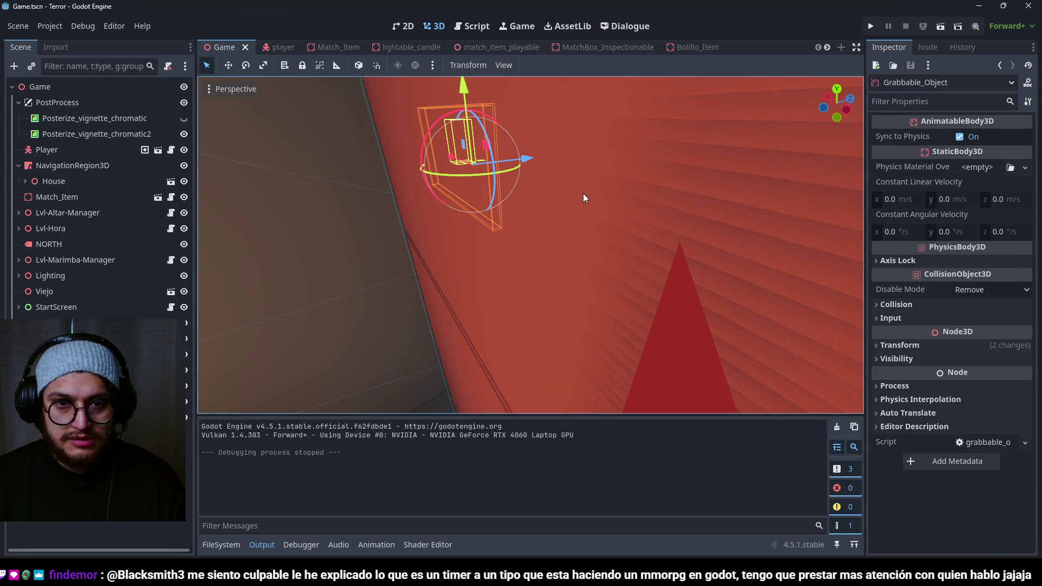
left_click_drag(525, 158, 500, 164)
key("F5")
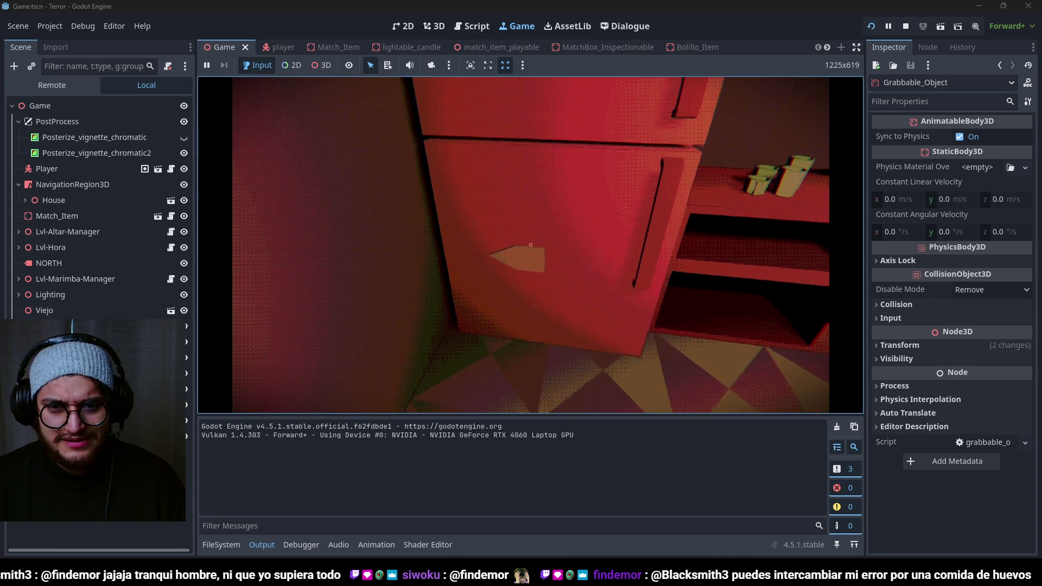
key("F8")
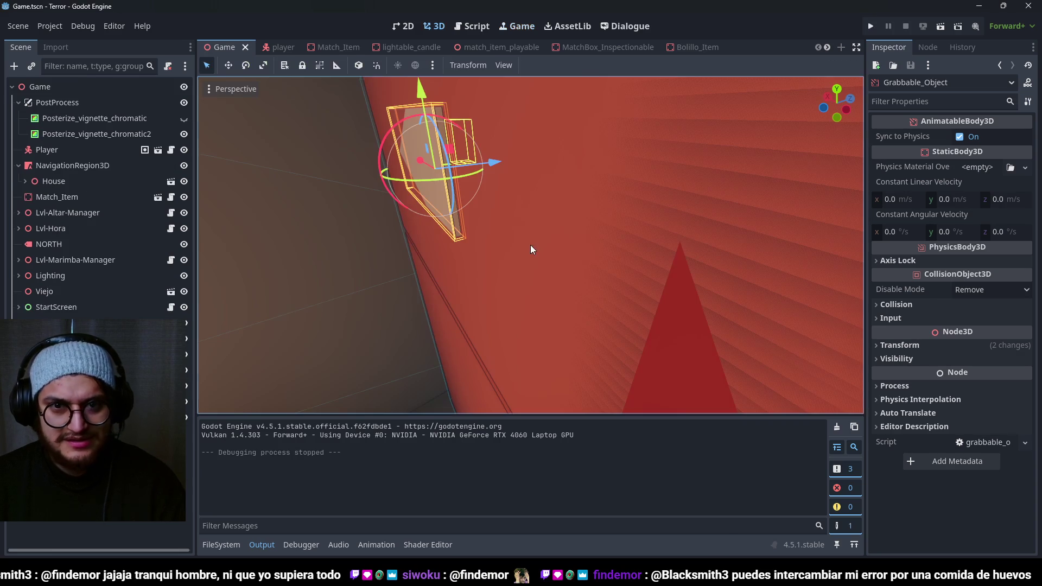
Step: In grabbable_object, thin the collision box to about 0.016 m deep, then run the game
left_click(826, 46)
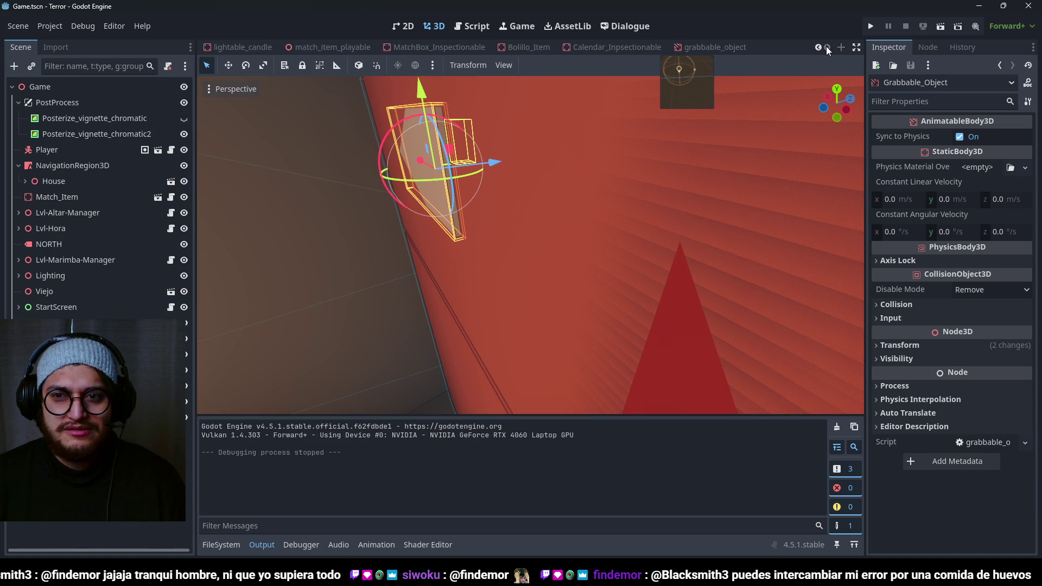
left_click(702, 48)
mouse_move(506, 203)
left_mouse_down()
mouse_move(370, 259)
mouse_move(246, 239)
mouse_move(298, 243)
mouse_move(332, 289)
left_mouse_up()
scroll(509, 190, "up", 5)
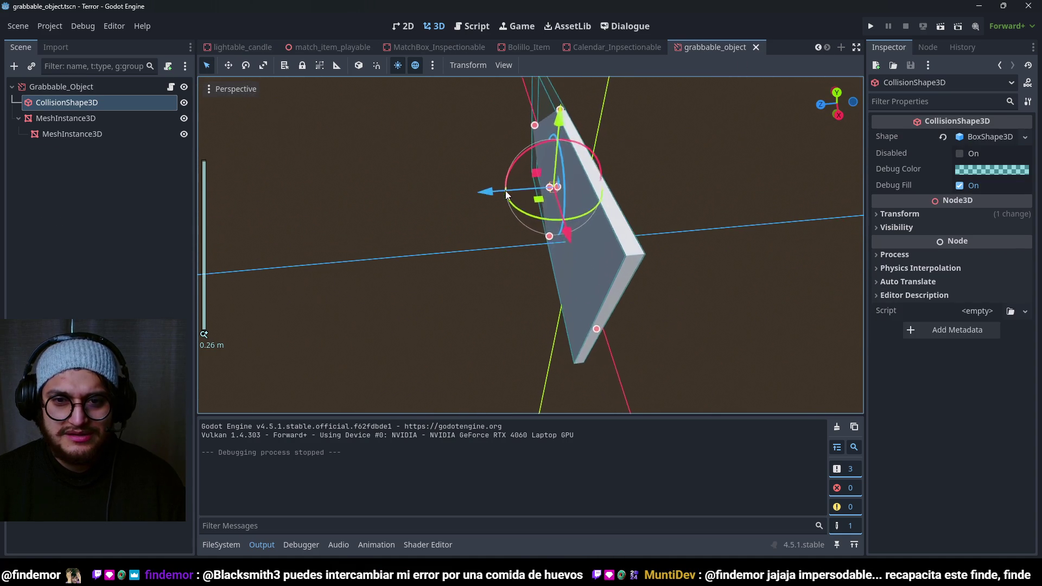
left_click_drag(568, 190, 560, 190)
key("F5")
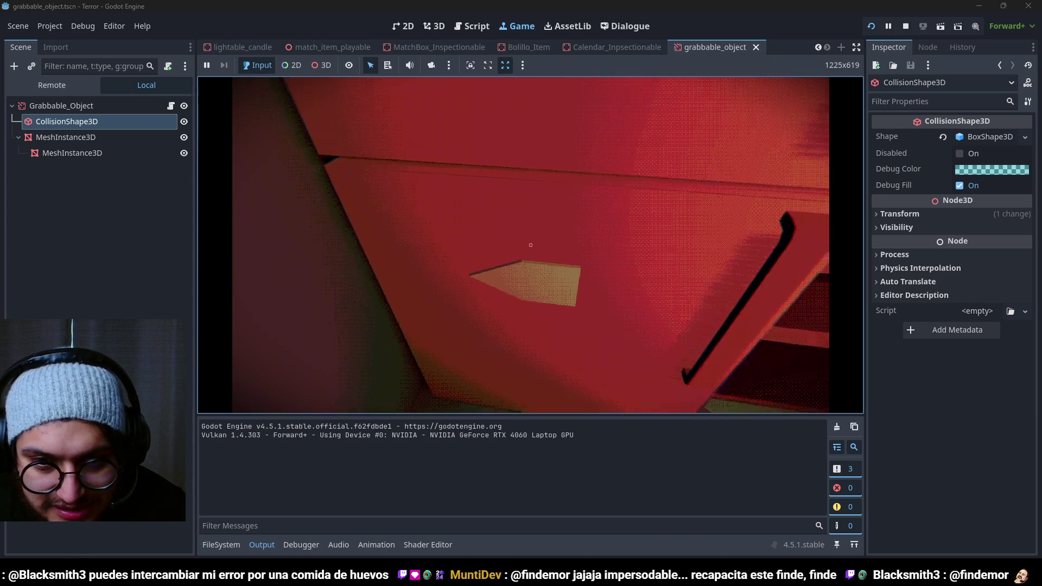
Step: Stop the test run and enable Visible Collision Shapes in the Debug options
key("F8")
left_click(83, 26)
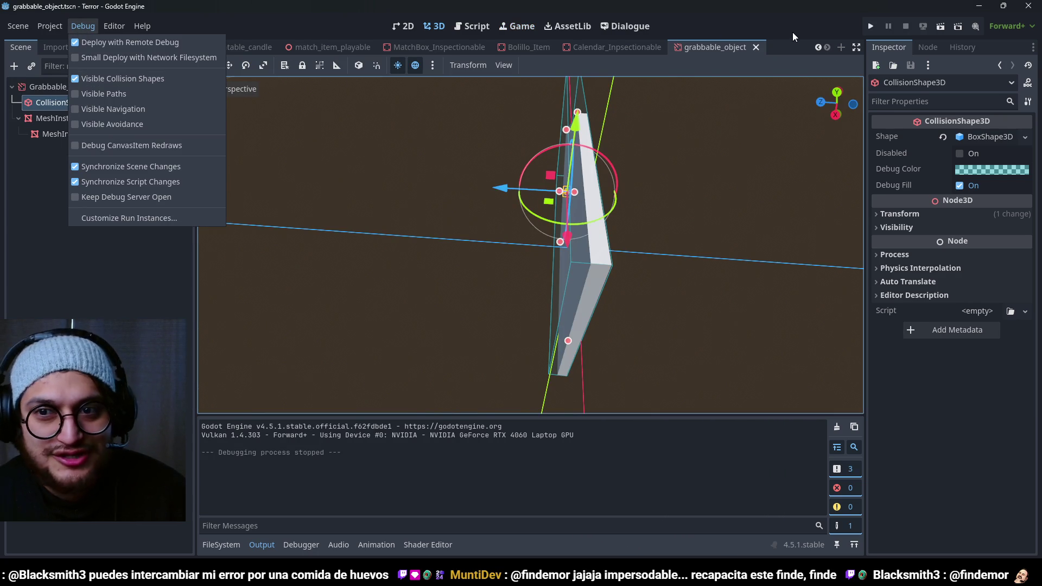
key("F5")
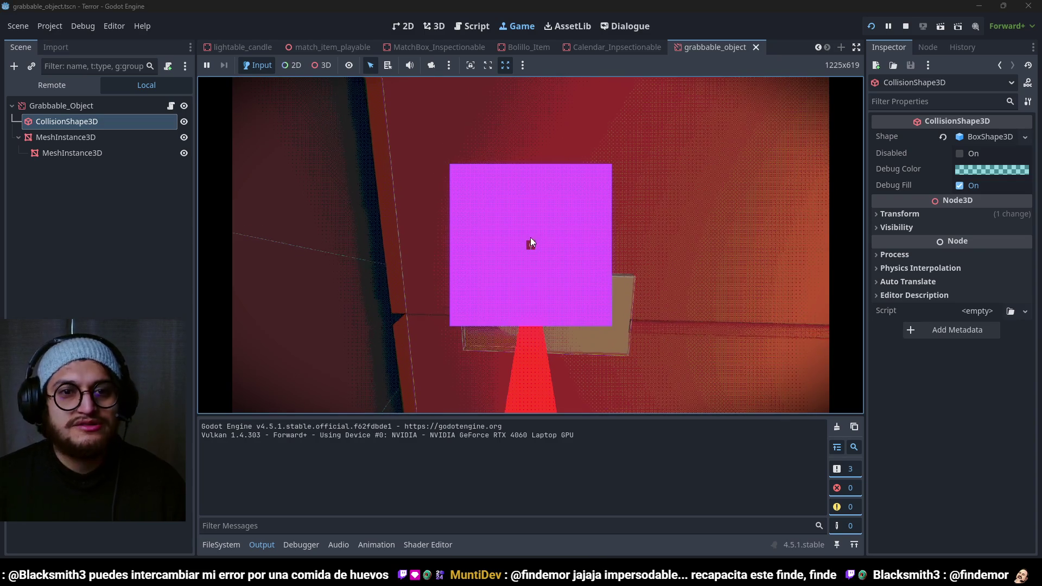
left_click(904, 27)
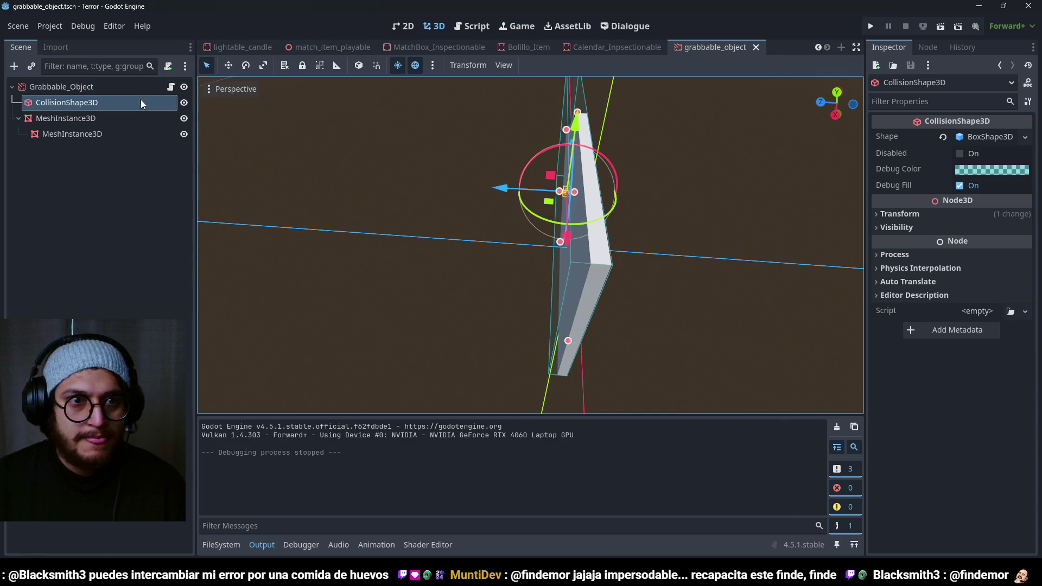
left_click(819, 47)
Step: Hide the InteractionRayCast and imantableRayCheck lines in the player scene
left_click(818, 47)
left_click(269, 48)
left_click(179, 165)
left_click(179, 150)
Step: Run the game, walk up to the fridge arrow card, then stop
key("F5")
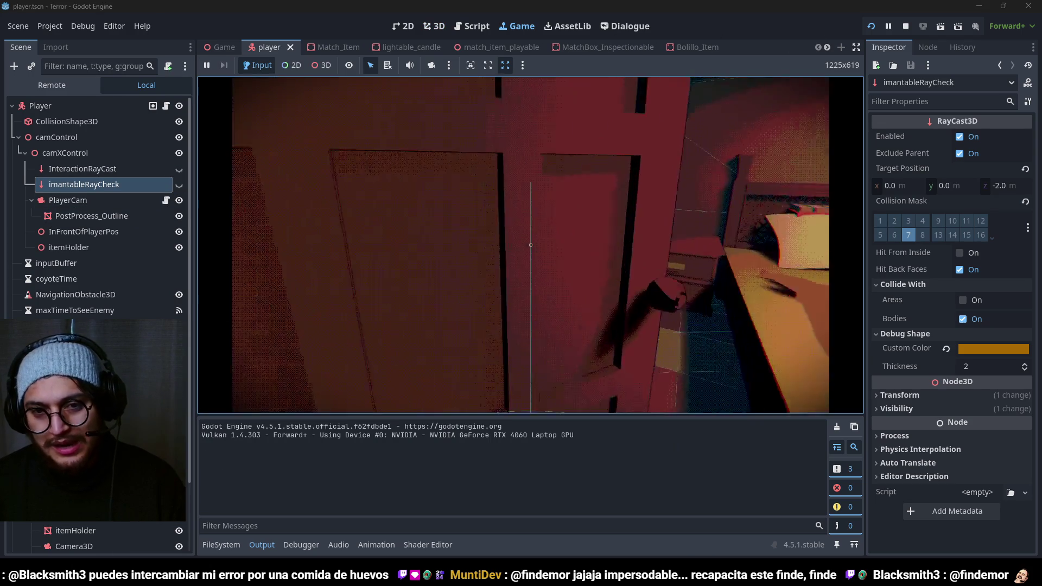
key("w")
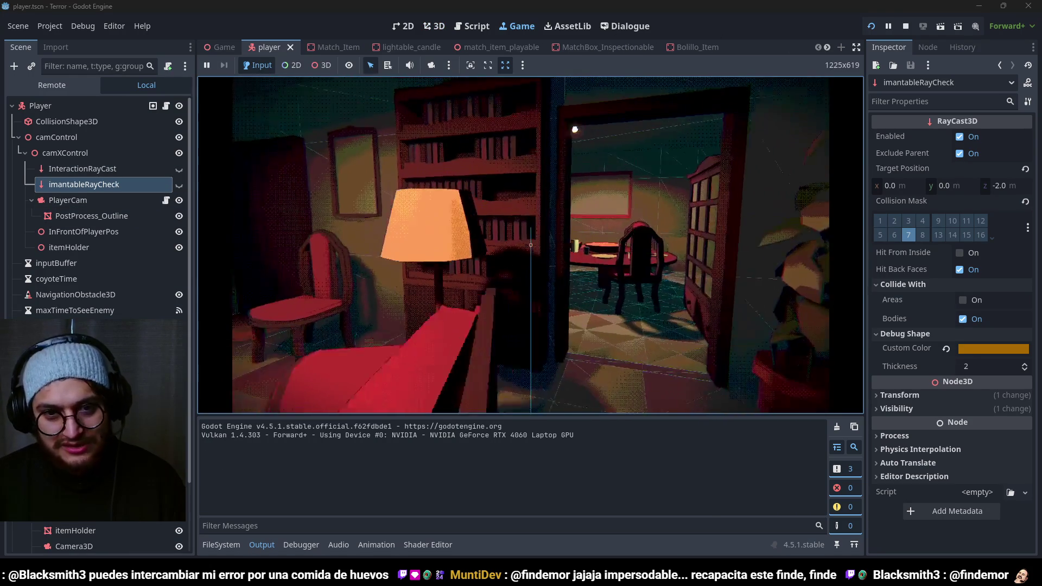
key("w")
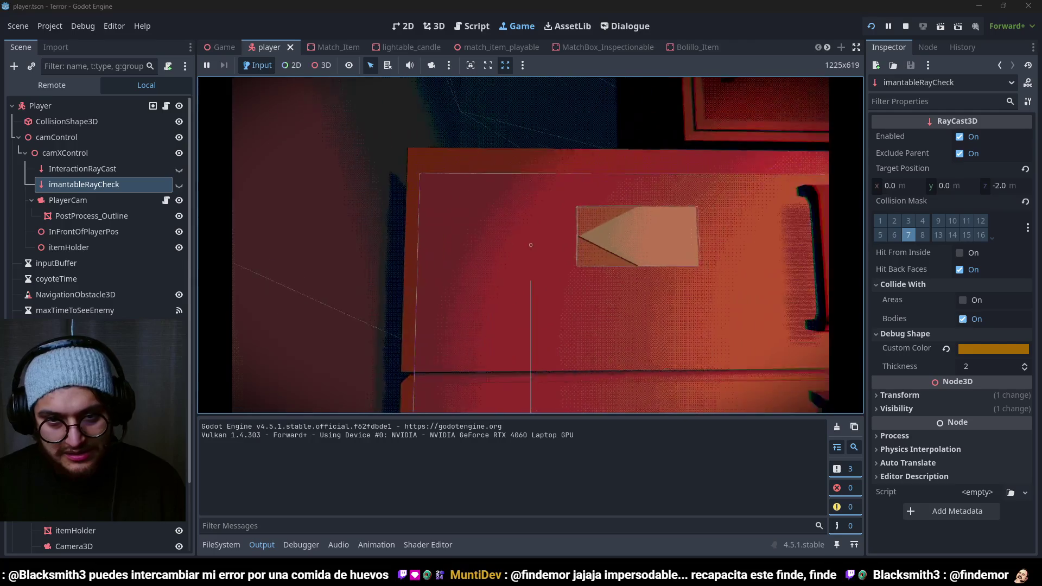
key("w")
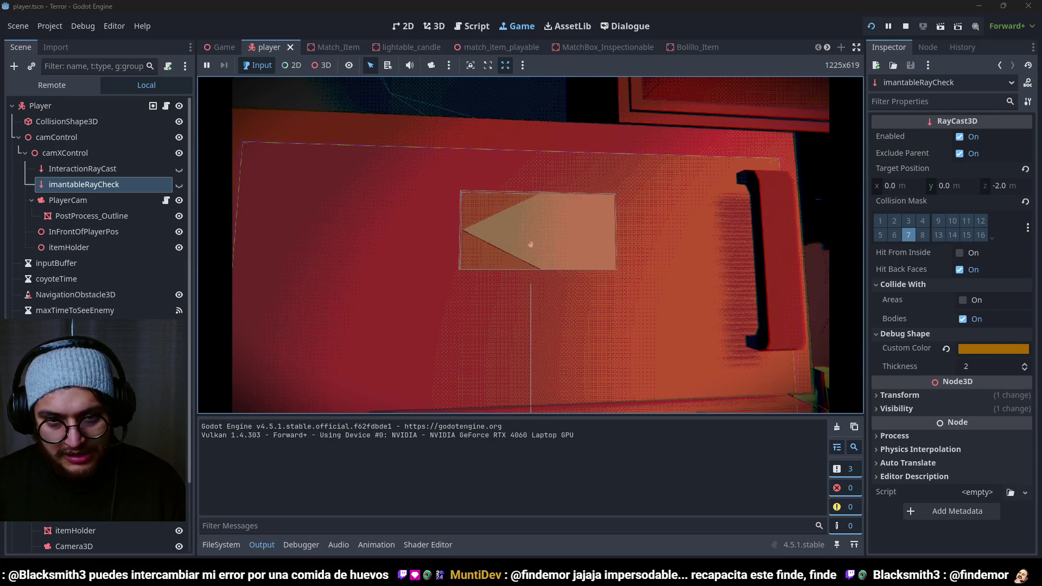
key("w")
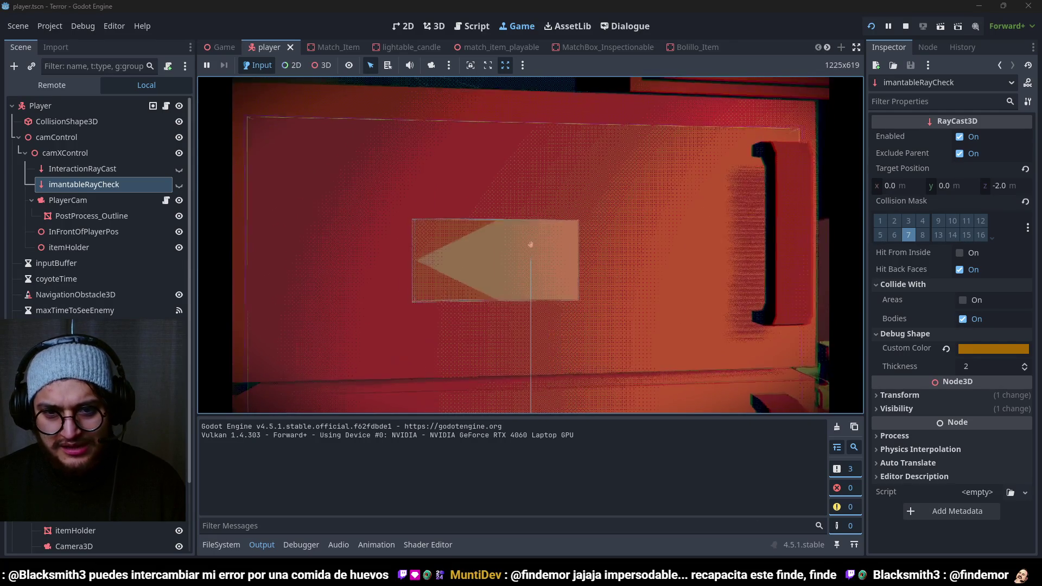
mouse_move(530, 245)
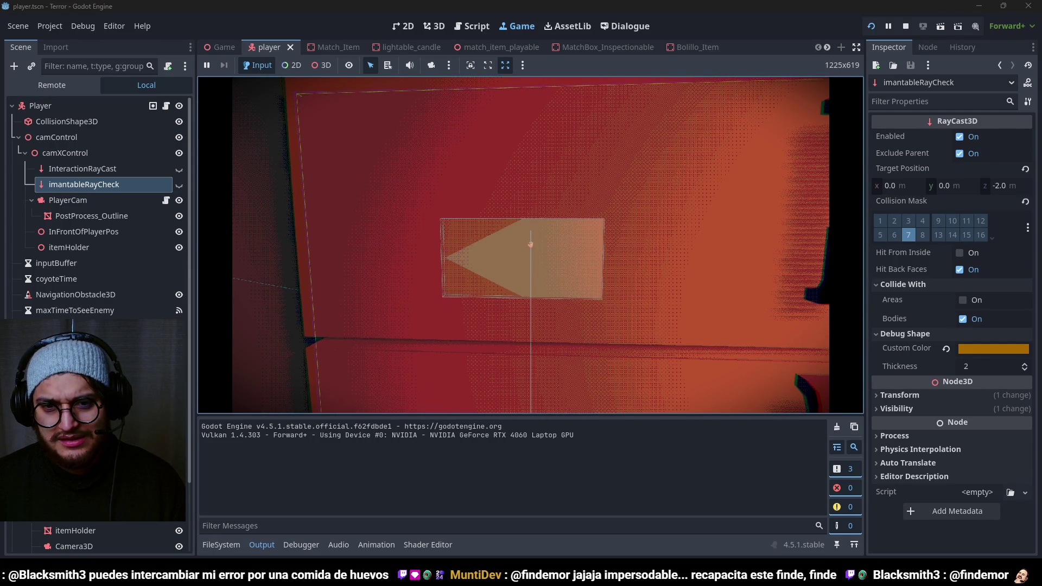
key("F8")
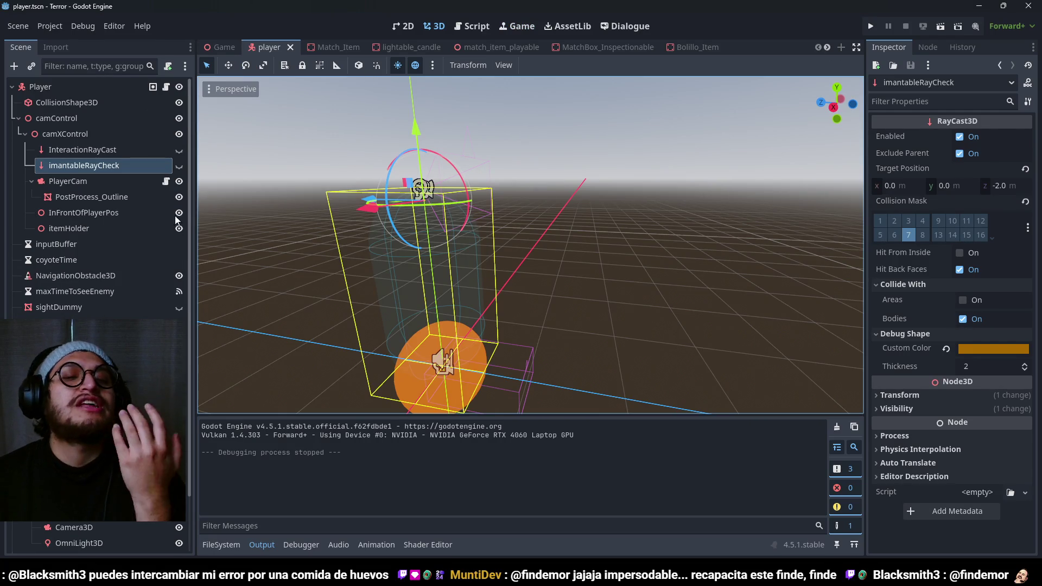
Step: Show both raycasts again, inspect imantableRayCheck in the zoomed right side view, then save and run
left_click(96, 152, "ctrl")
left_click(179, 166)
left_click(119, 164)
key("KP_3")
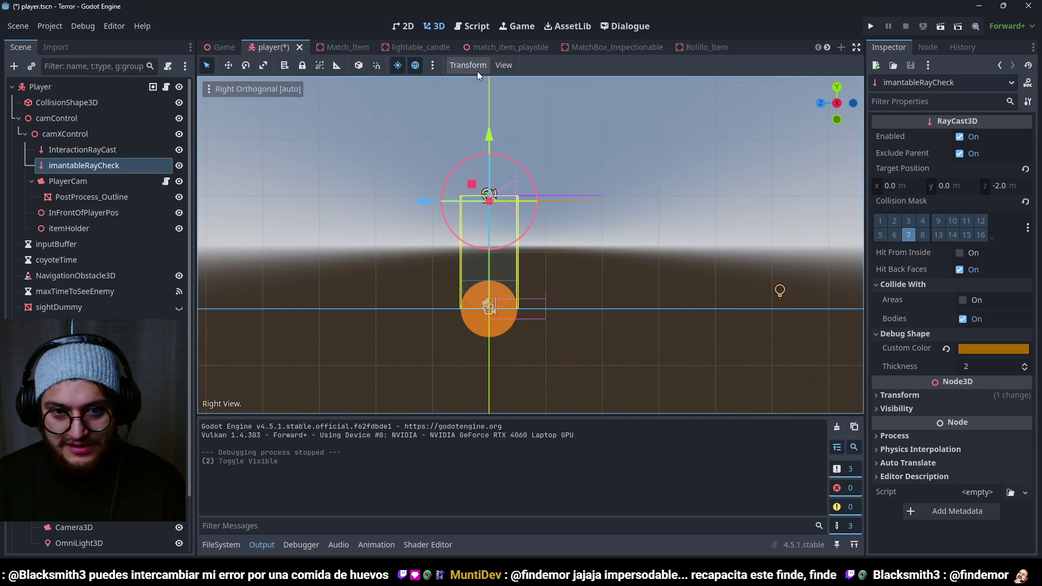
scroll(609, 123, "up", 2)
scroll(518, 185, "up", 2)
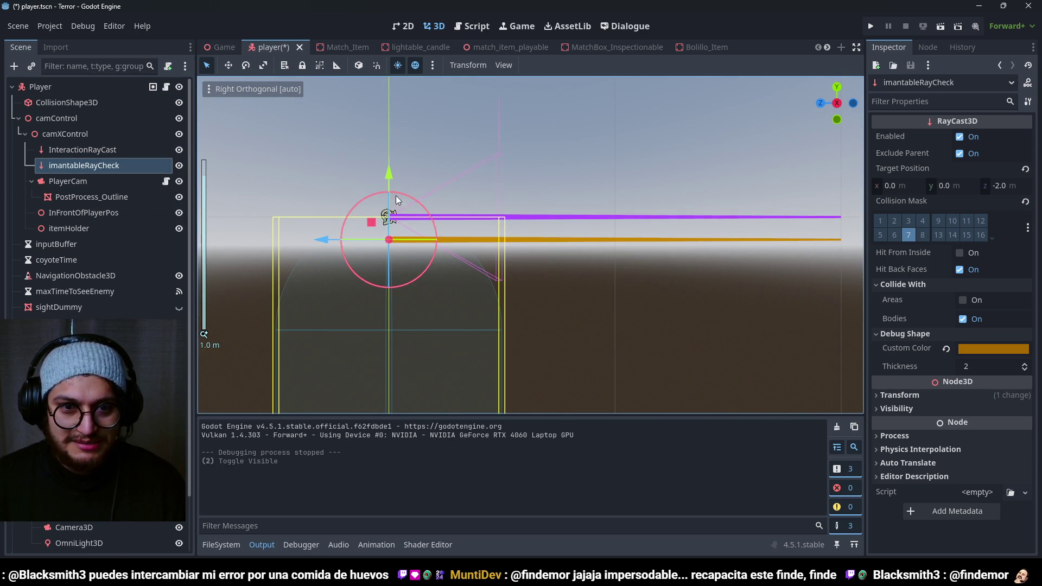
key("F5")
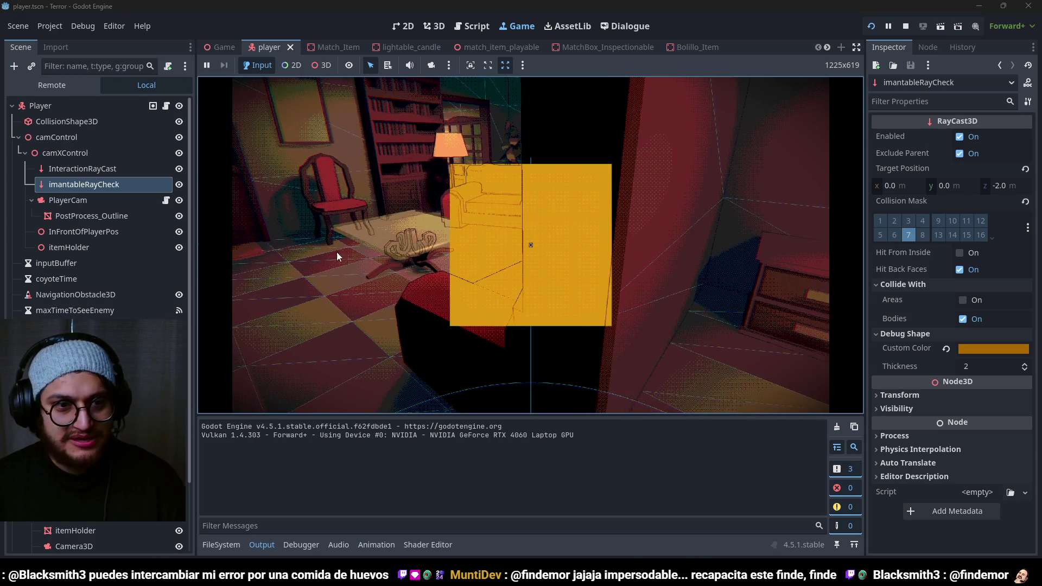
Step: Hide the imantableRayCheck and InteractionRayCast nodes while the game is running
key("Escape")
left_click(179, 185)
left_click(179, 169)
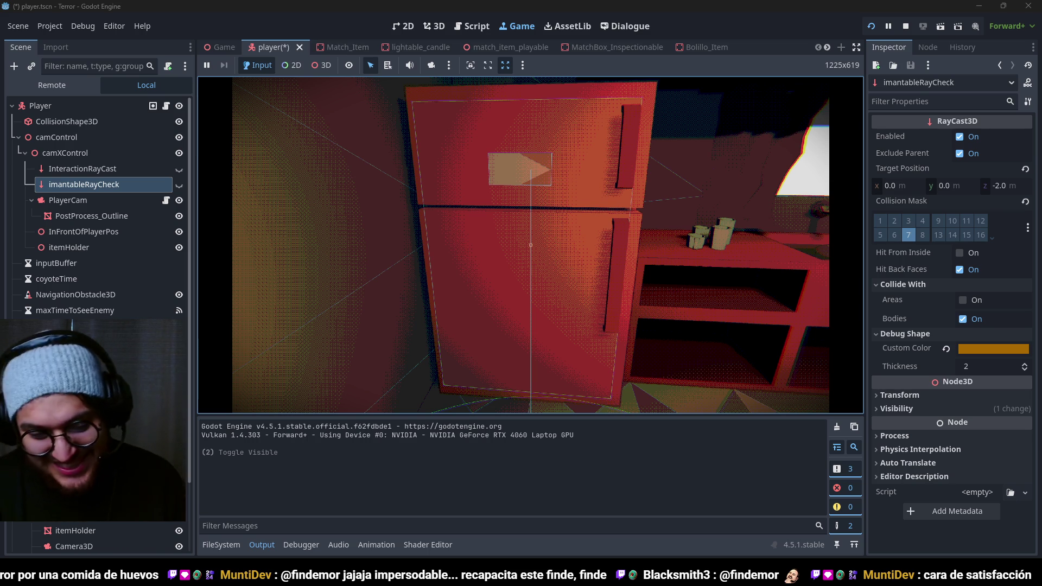
Step: Approach the fridge arrow card to try grabbing it, then head for the living room doorway
key("w")
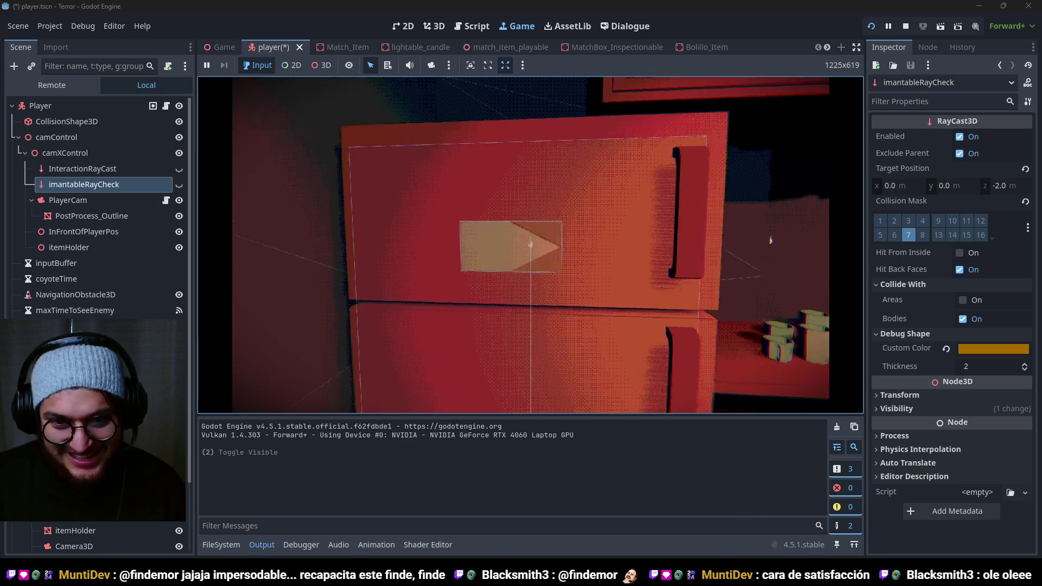
mouse_move(530, 244)
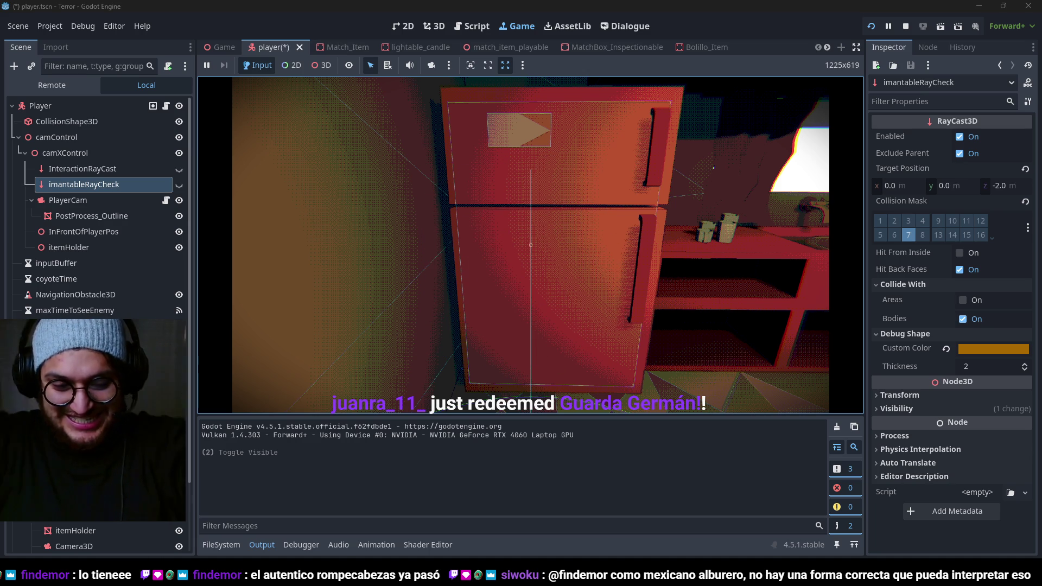
key("w")
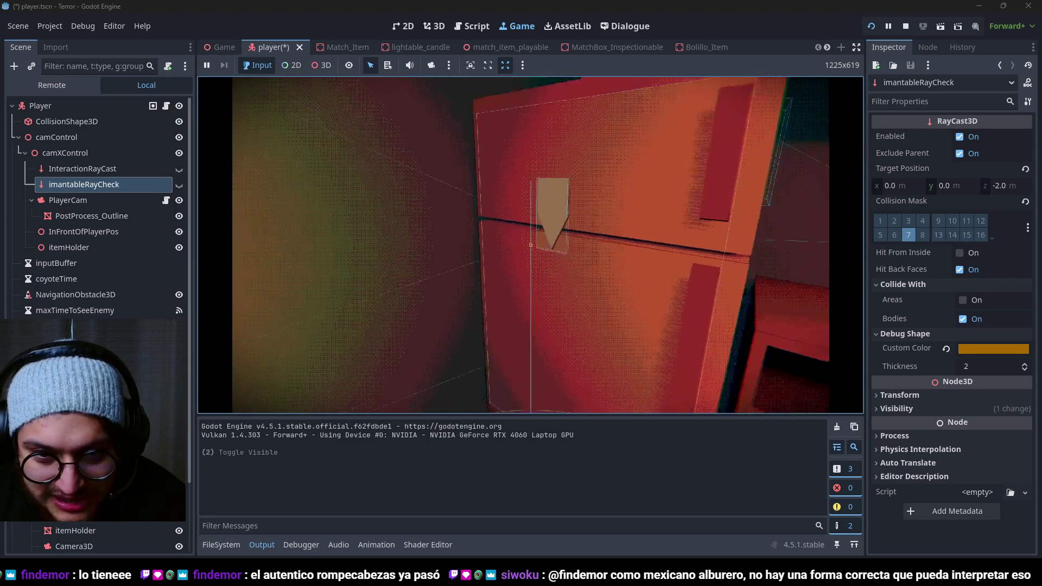
key("w")
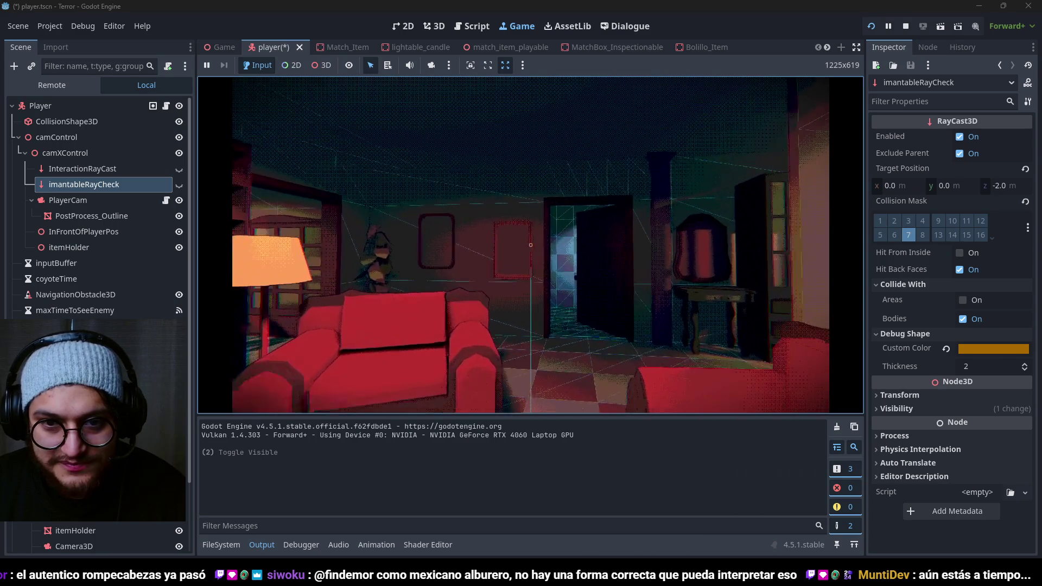
key("w")
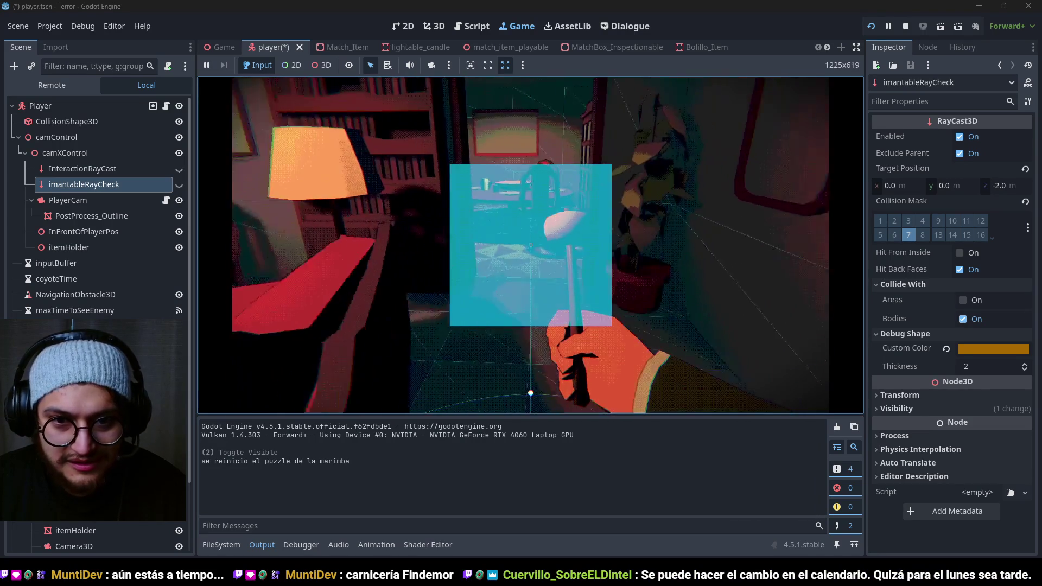
Step: End the test run and save player.tscn with no pending changes
key("F8")
key("ctrl+s")
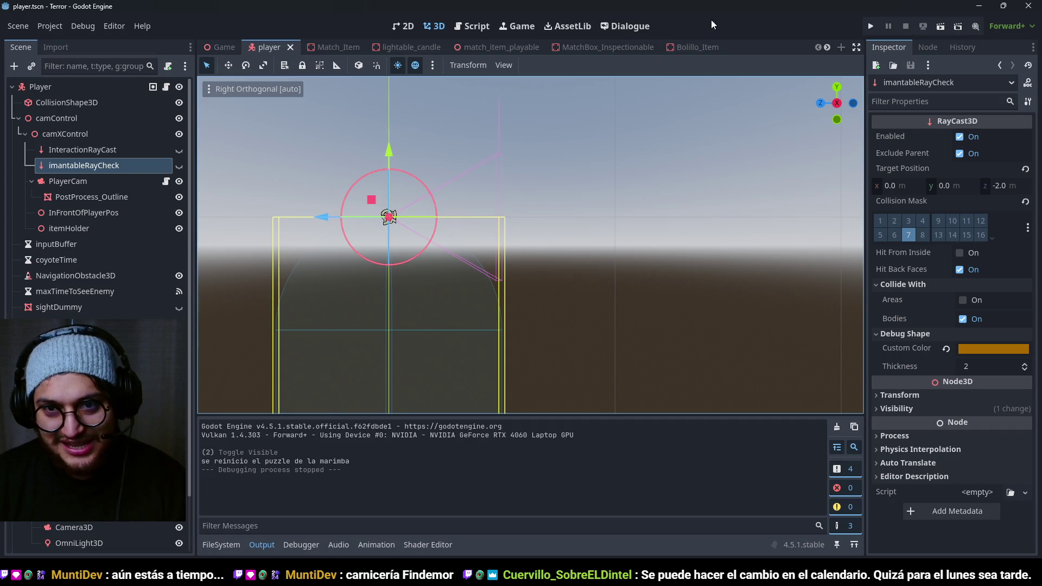
Step: Orbit and zoom the player scene view around the player
scroll(494, 250, "down", 1)
mouse_move(494, 249)
left_mouse_down()
mouse_move(540, 283)
mouse_move(574, 193)
mouse_move(566, 191)
left_mouse_up()
scroll(560, 239, "up", 3)
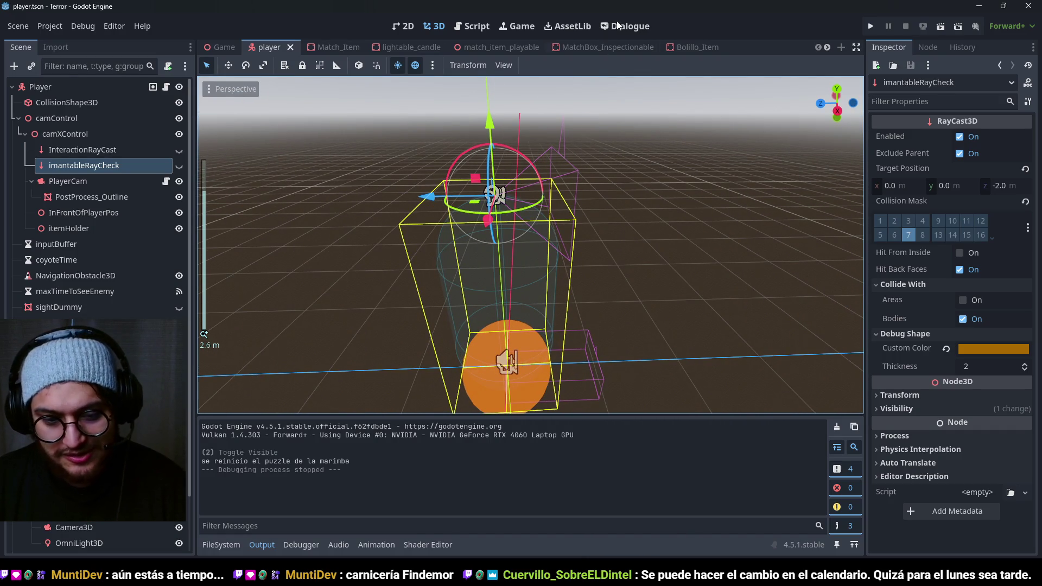
Step: Switch to the Game scene and inspect Grabbable_Object on the kitchen fridge
left_click(220, 48)
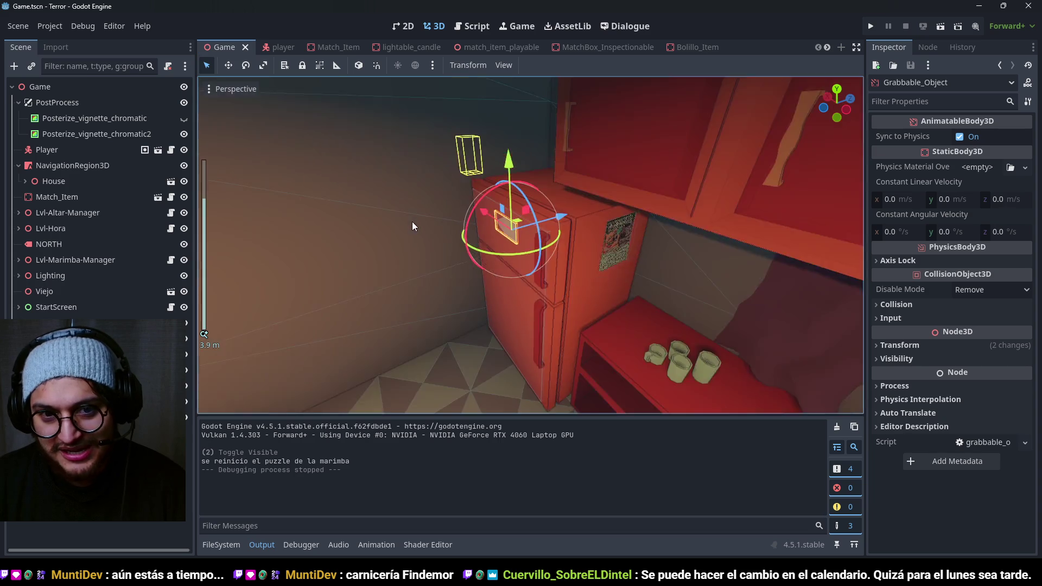
scroll(549, 210, "up", 3)
mouse_move(549, 209)
left_mouse_down()
mouse_move(512, 156)
mouse_move(497, 212)
mouse_move(517, 230)
mouse_move(487, 233)
mouse_move(497, 158)
mouse_move(520, 164)
mouse_move(519, 223)
mouse_move(577, 206)
mouse_move(624, 214)
mouse_move(577, 264)
mouse_move(461, 251)
mouse_move(449, 220)
mouse_move(356, 180)
mouse_move(467, 207)
mouse_move(773, 214)
mouse_move(517, 218)
mouse_move(654, 291)
mouse_move(410, 264)
mouse_move(548, 257)
mouse_move(308, 273)
mouse_move(689, 255)
mouse_move(611, 253)
left_mouse_up()
scroll(518, 230, "down", 3)
scroll(520, 224, "down", 5)
scroll(577, 264, "up", 5)
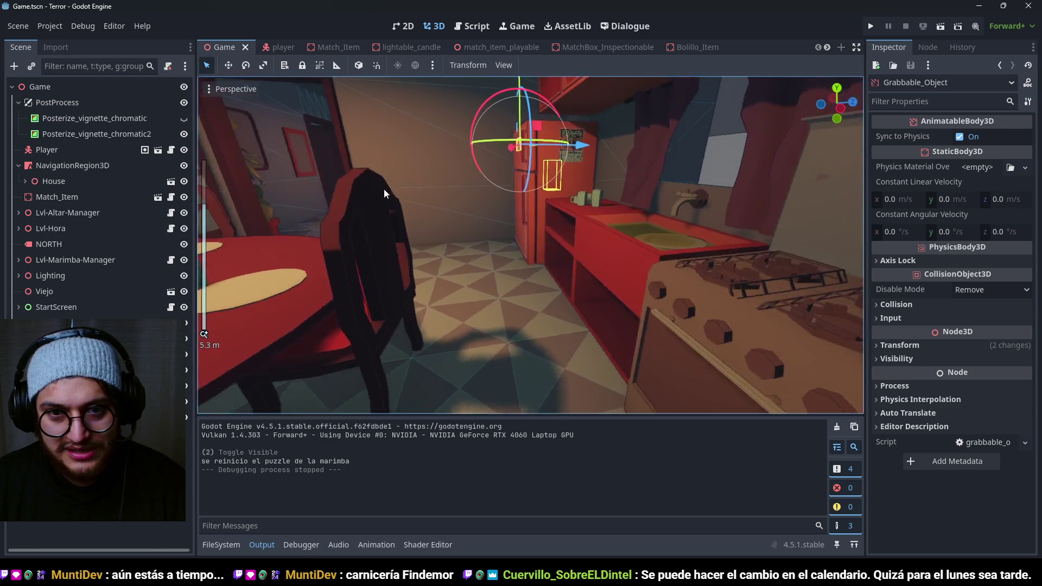
scroll(385, 193, "down", 2)
scroll(762, 214, "up", 4)
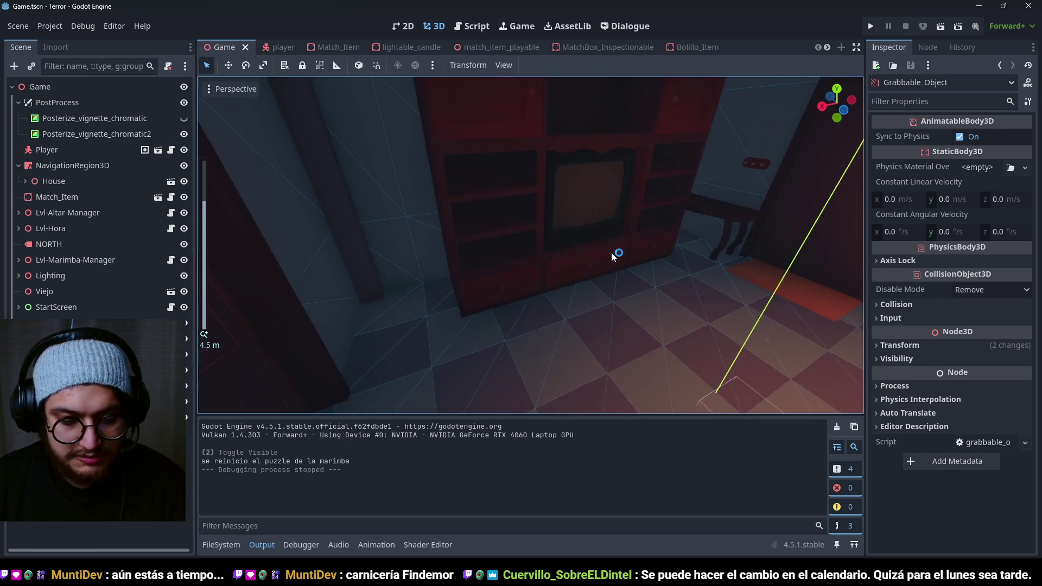
Step: Uncheck Visible Collision Shapes in the Debug menu, rerun the game and grab the arrow card
key("F5")
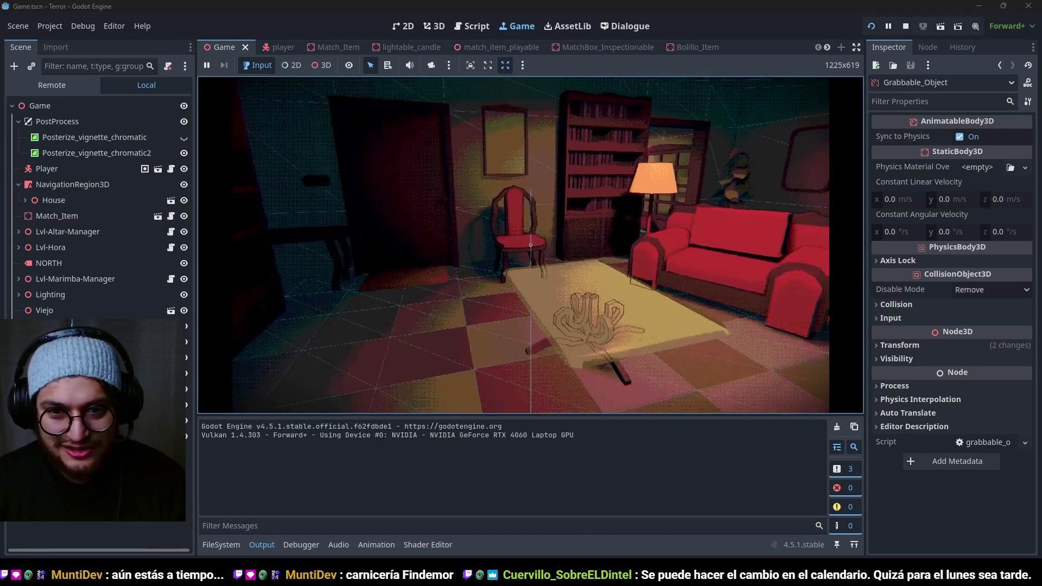
key("F8")
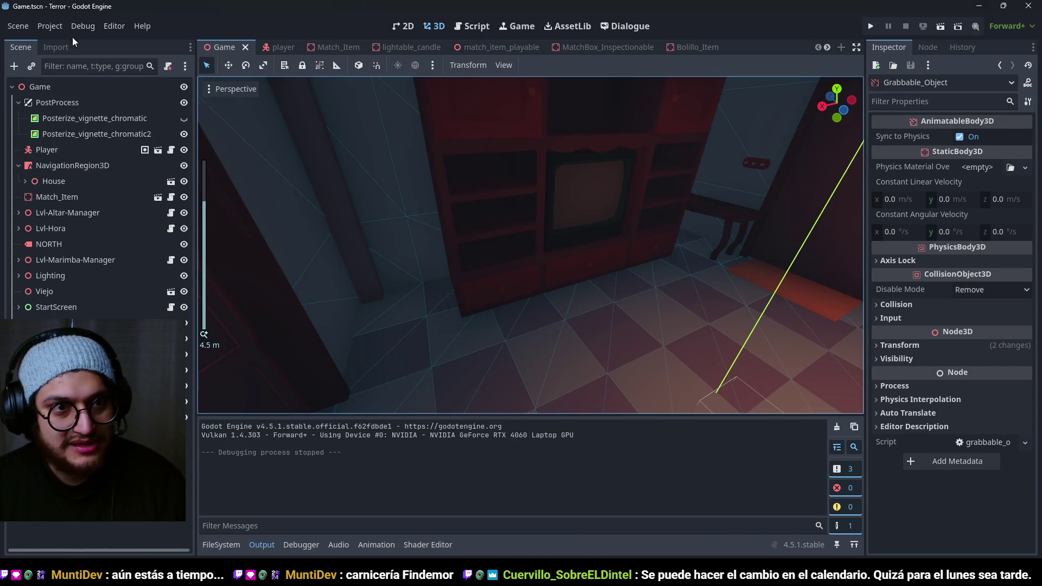
left_click(83, 27)
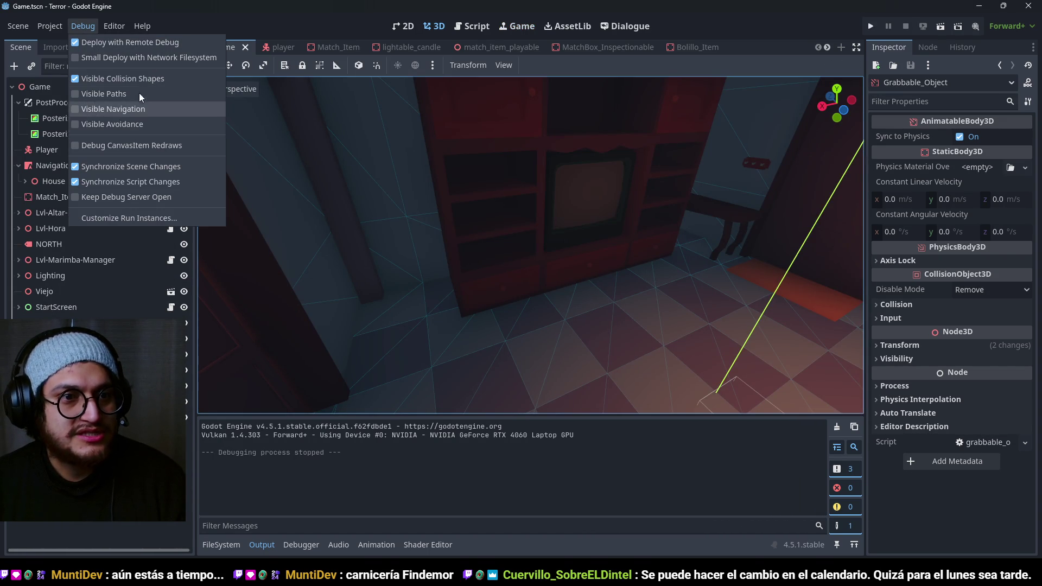
left_click(131, 79)
key("F5")
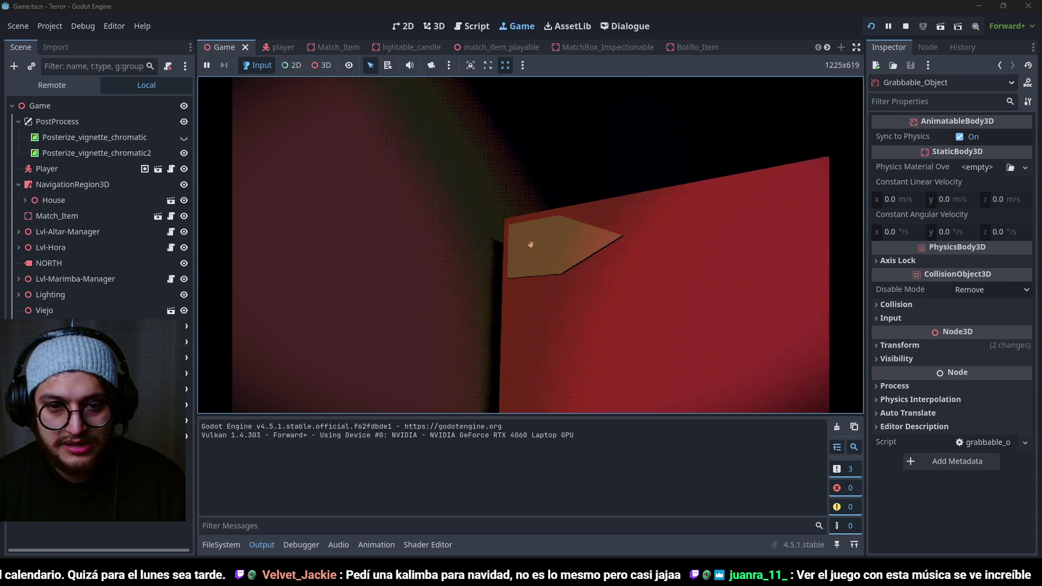
left_click(531, 244)
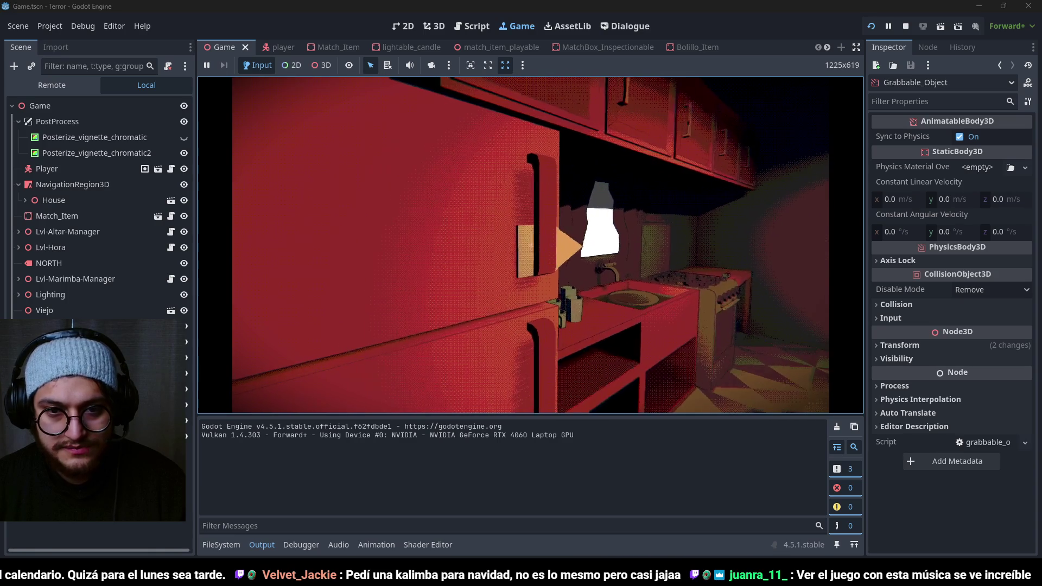
Step: Walk to the fridge, stick the arrow card flat on its door, then stop the game
key("w")
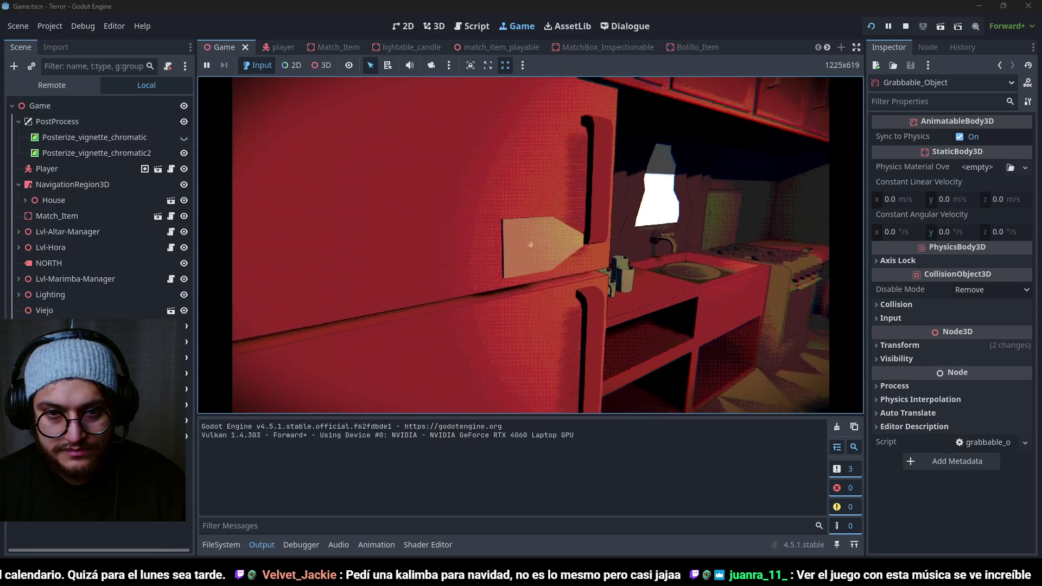
left_click(531, 244)
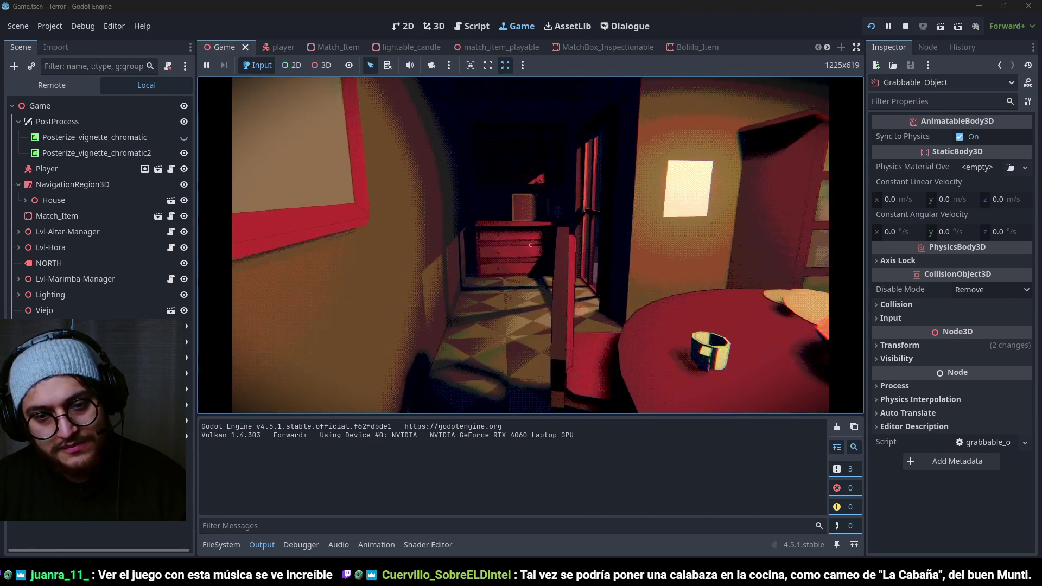
key("F8")
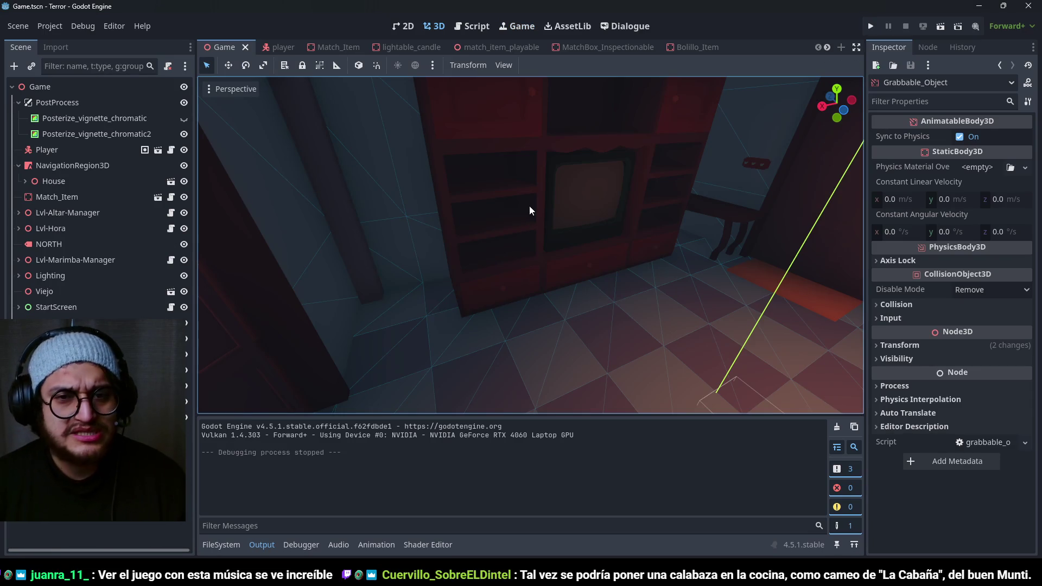
Step: Frame Grabbable_Object facing the fridge door and place a duplicate card beside it, higher up
scroll(599, 156, "down", 3)
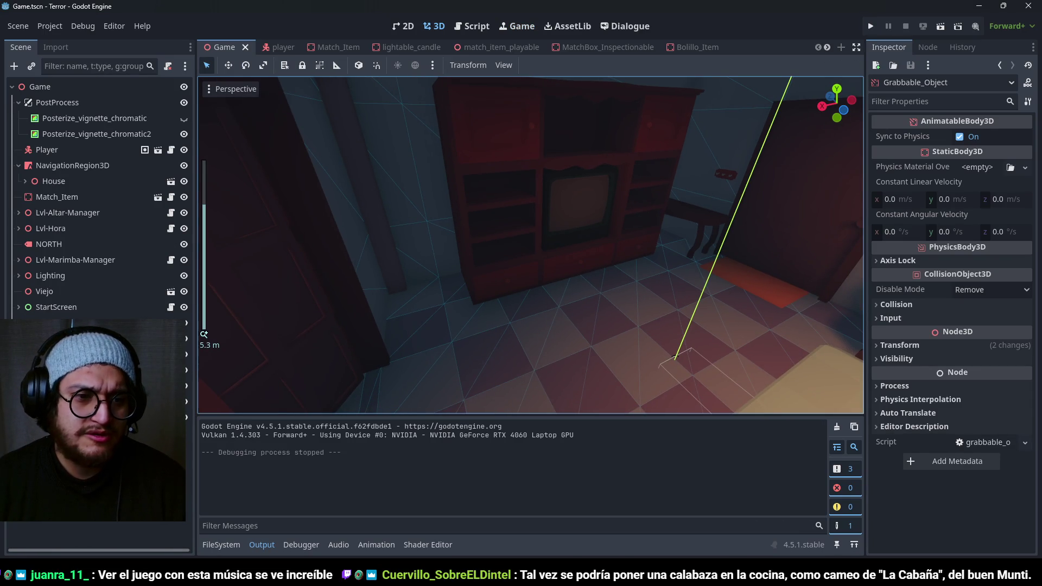
key("f")
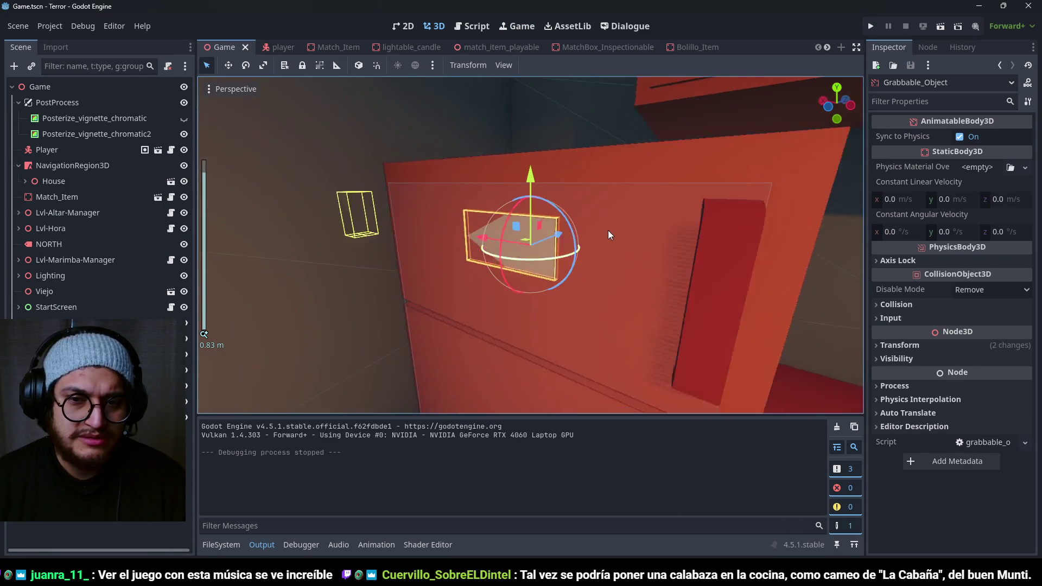
mouse_move(608, 230)
left_mouse_down()
mouse_move(548, 178)
mouse_move(499, 223)
mouse_move(350, 235)
left_mouse_up()
key("ctrl+d")
mouse_move(425, 162)
left_mouse_down()
mouse_move(339, 334)
mouse_move(462, 324)
left_mouse_up()
left_click_drag(522, 258, 529, 161)
Step: Add a third arrow card to the right along the door and run the game
key("ctrl+d")
left_click_drag(478, 235, 506, 236)
key("F5")
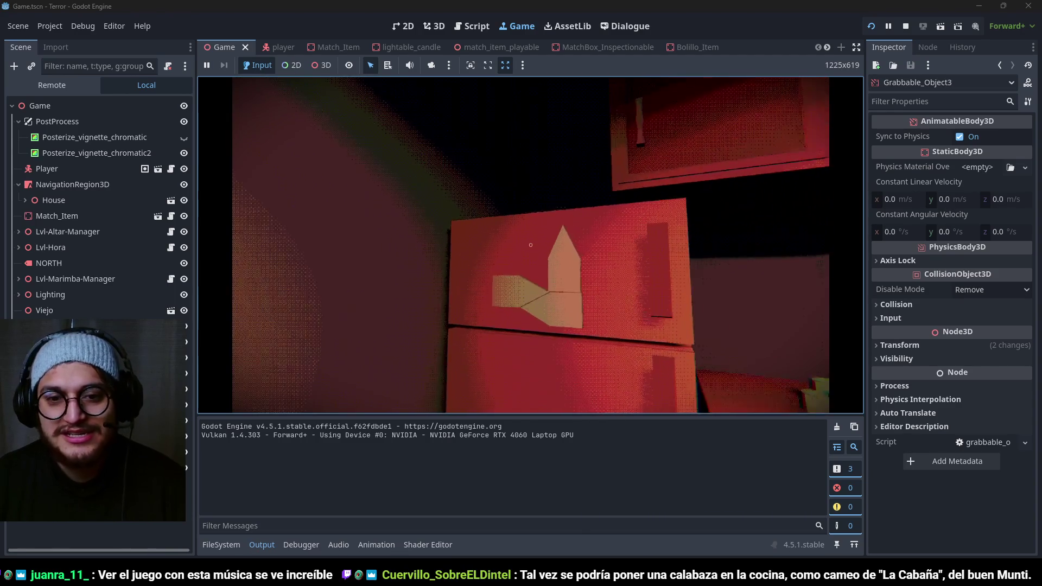
Step: Stop the game after checking the three arrow cards on the fridge door
key("F8")
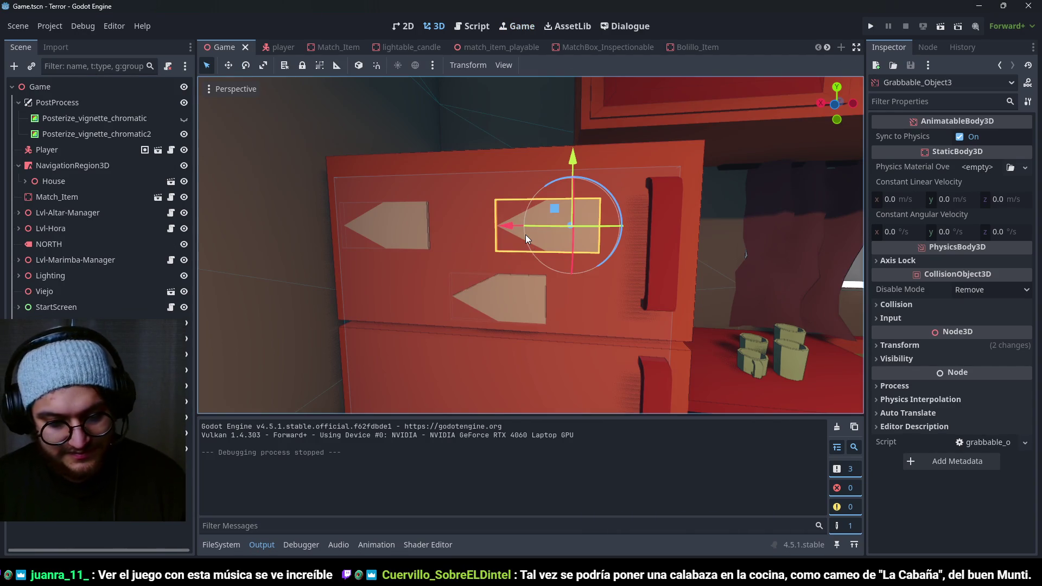
Step: Deselect Grabbable_Object3 and run the game to walk around the kitchen
left_click(82, 545)
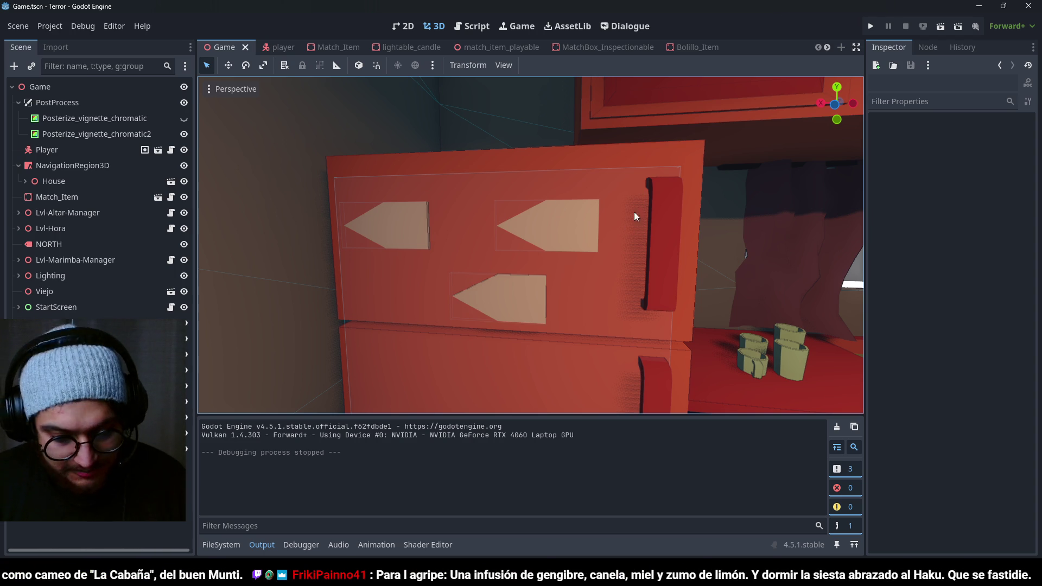
key("F5")
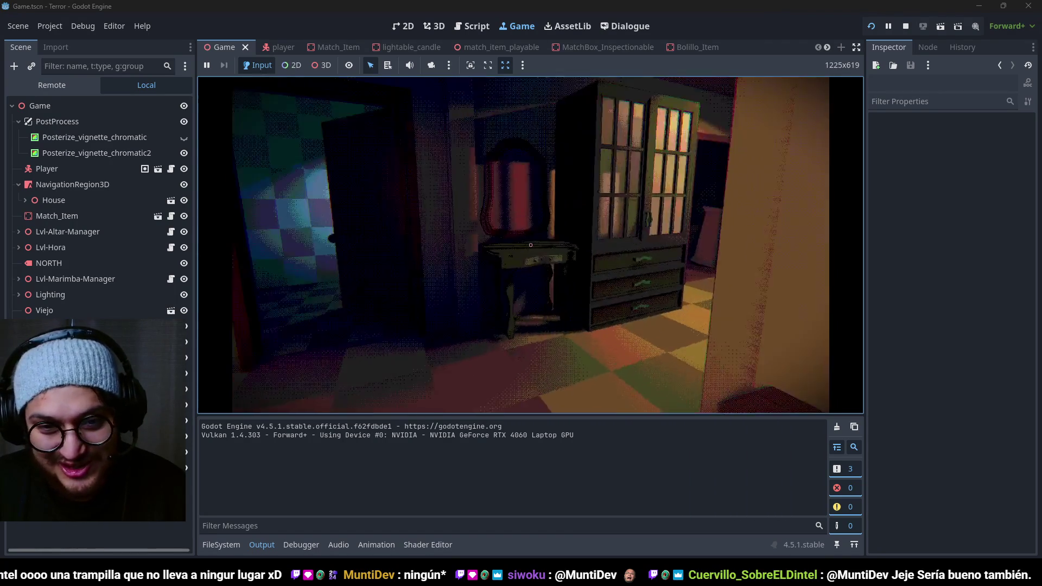
Step: Walk into the dark doorway, stop the game, and bring OBS Studio to the front
key("w")
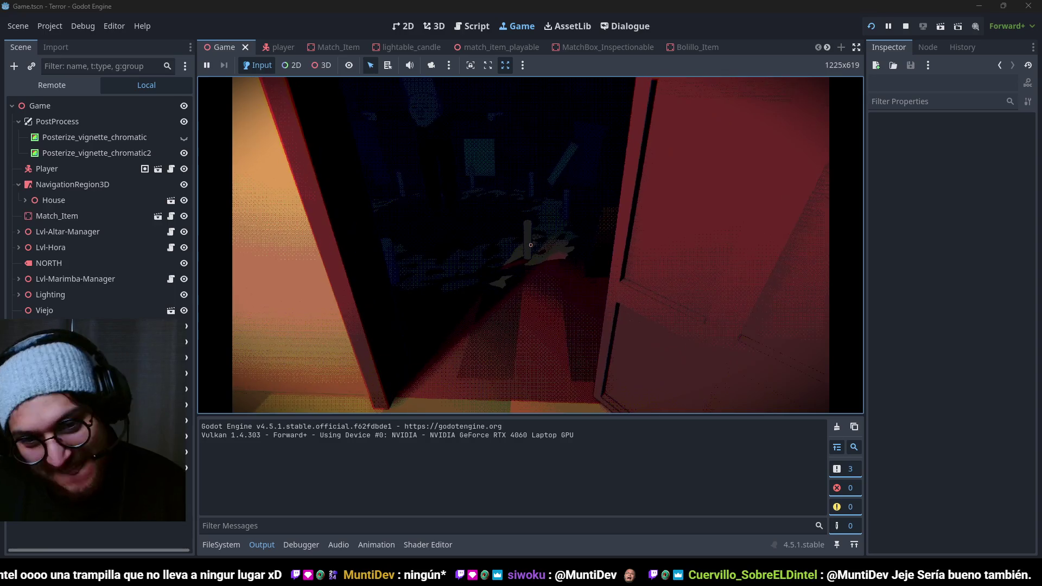
key("F8")
left_click(1022, 385)
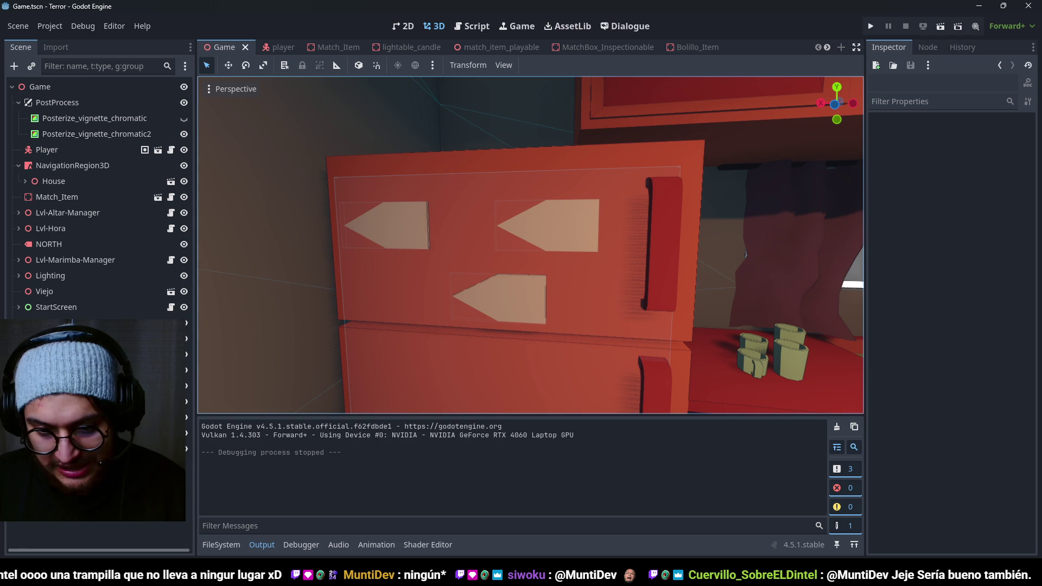
key("alt+Tab")
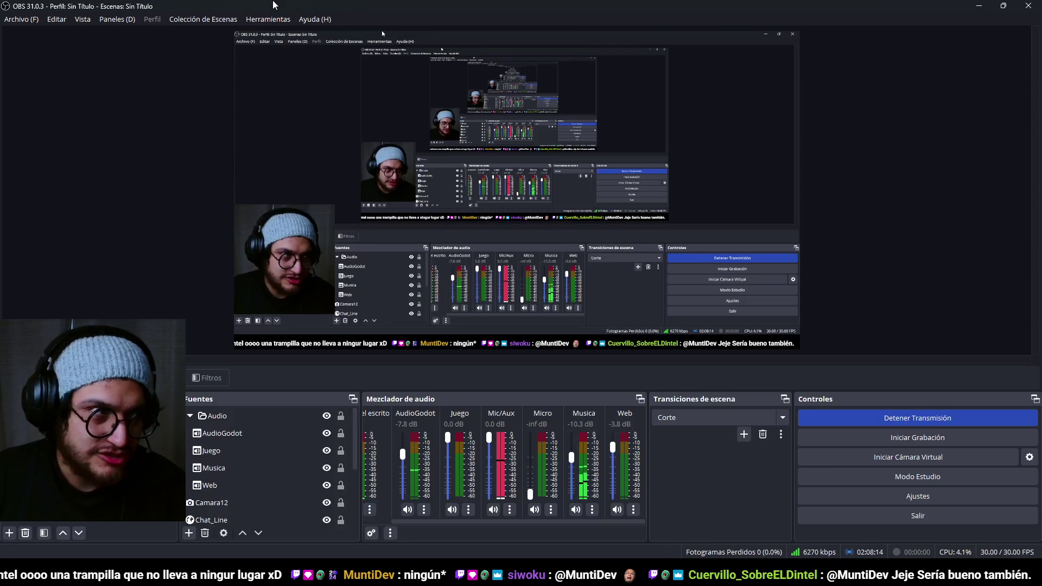